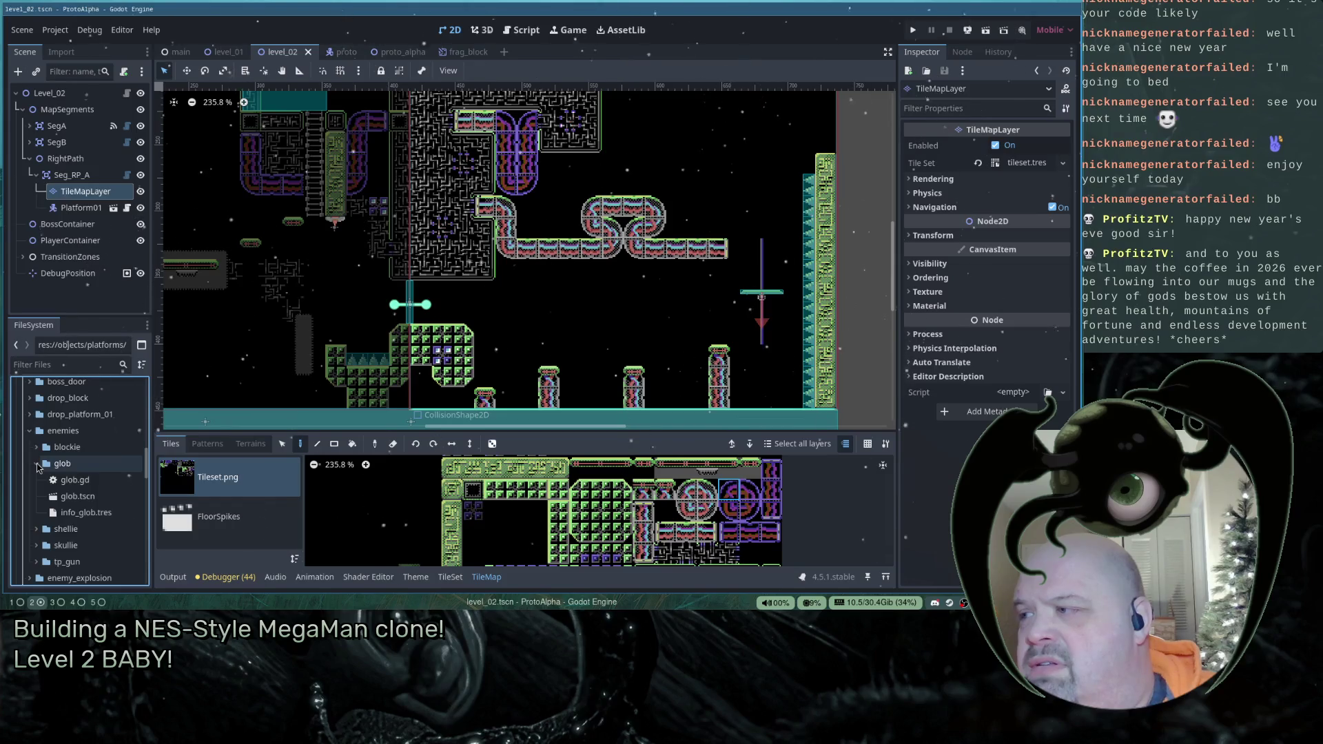
- Add a MobSpawner child under Seg_RP_A and rename it GlobSpawner
right_click(63, 176)
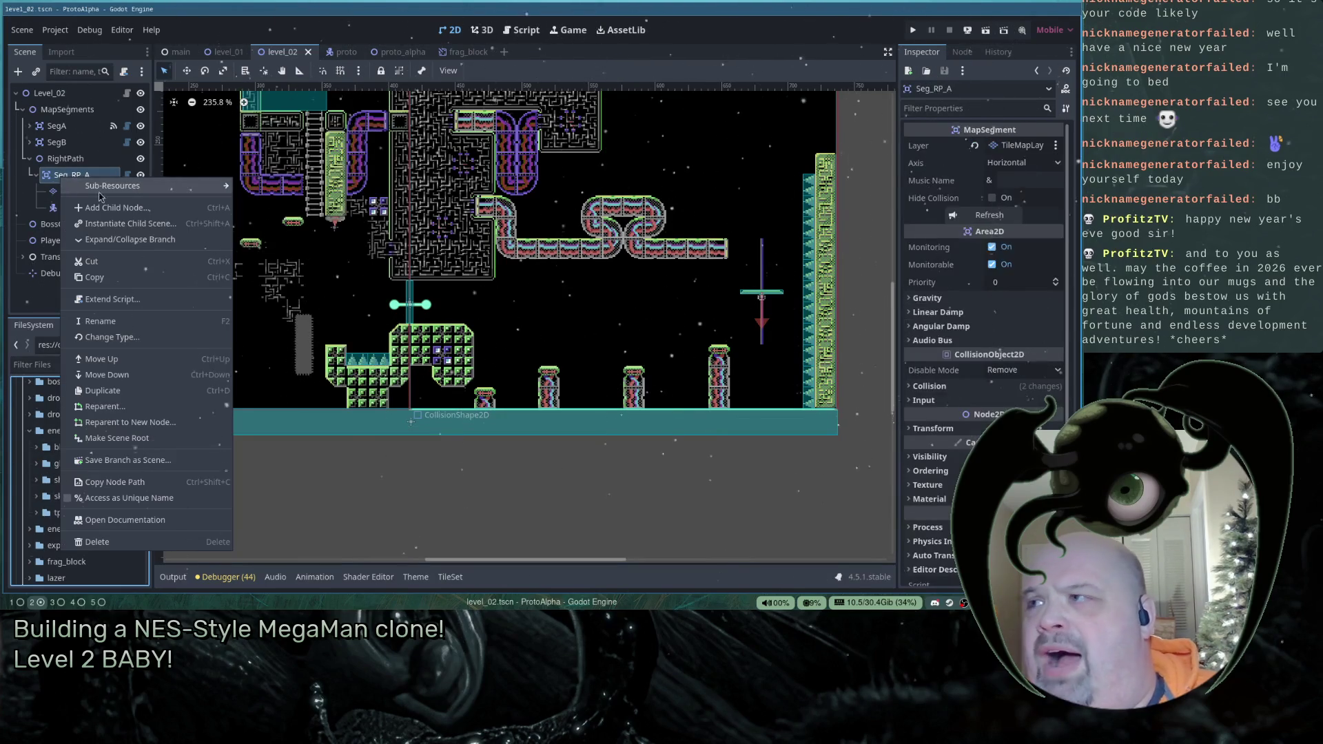
click(112, 208)
text(mOB)
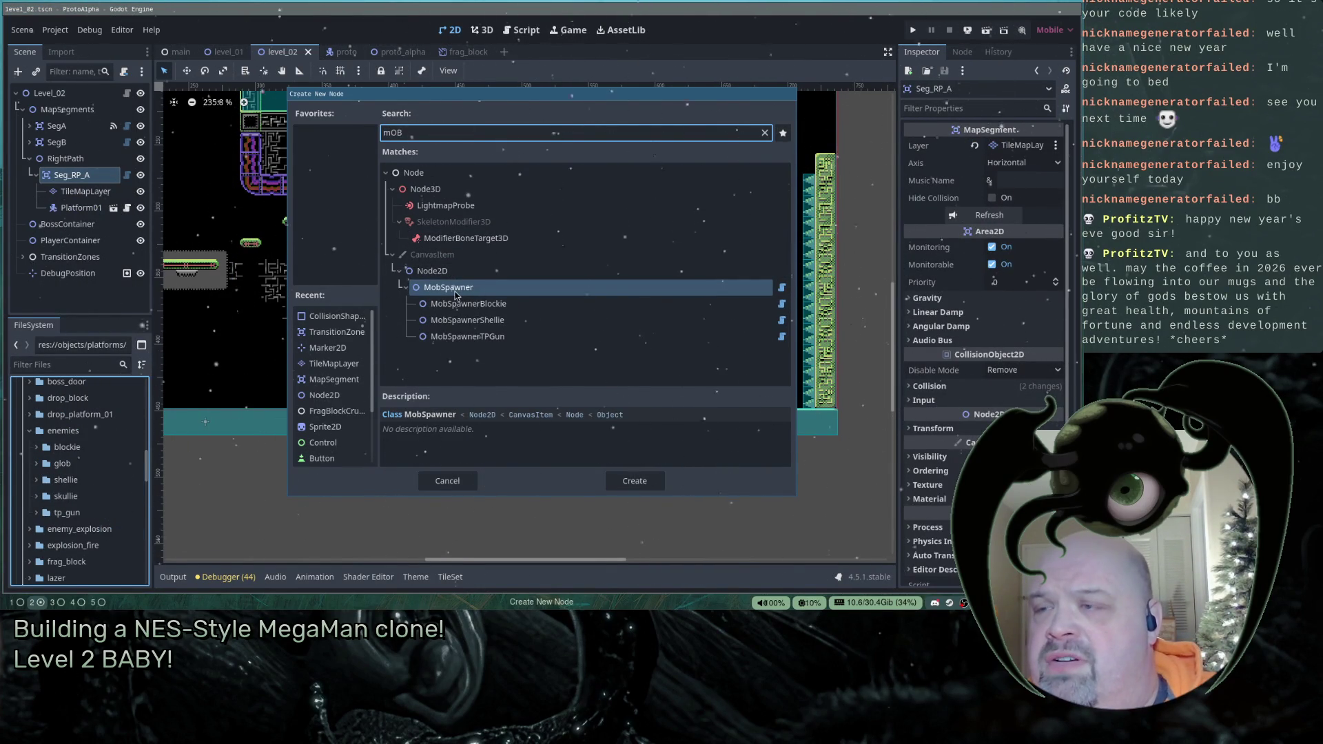
double_click(455, 292)
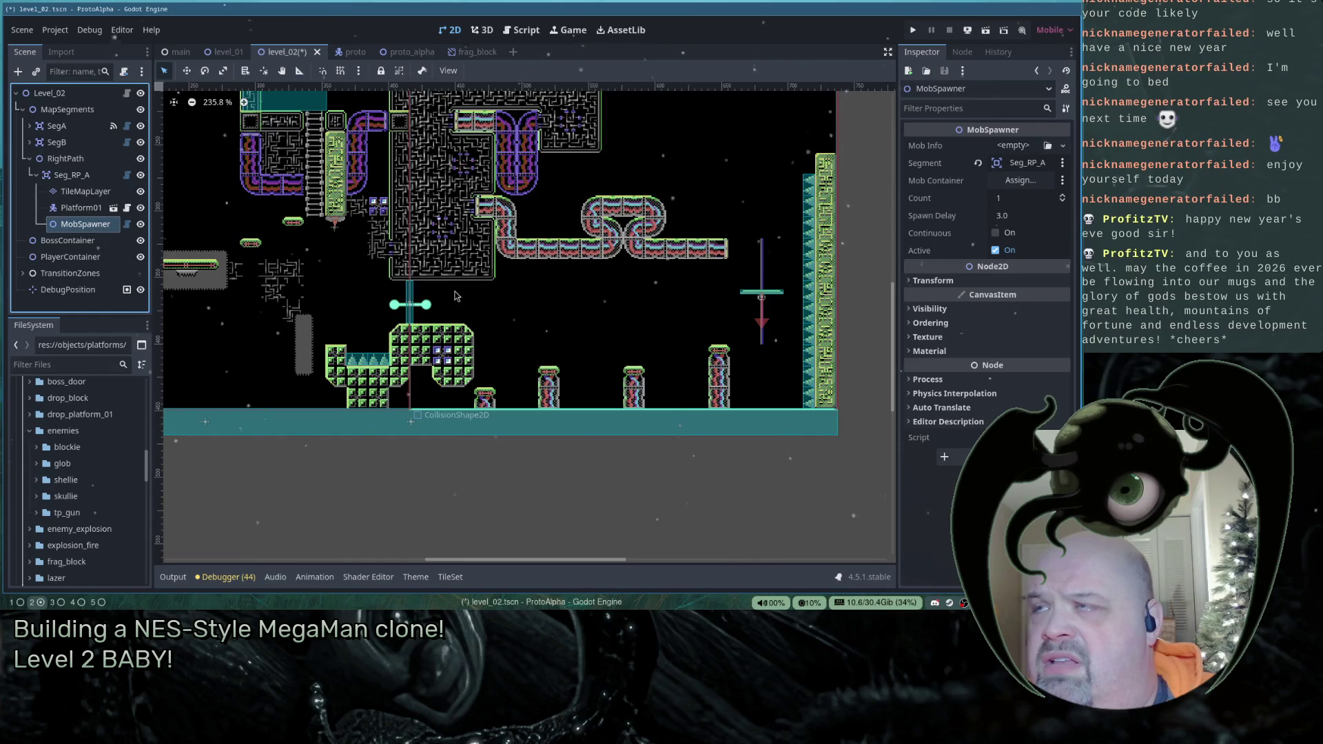
click(80, 226)
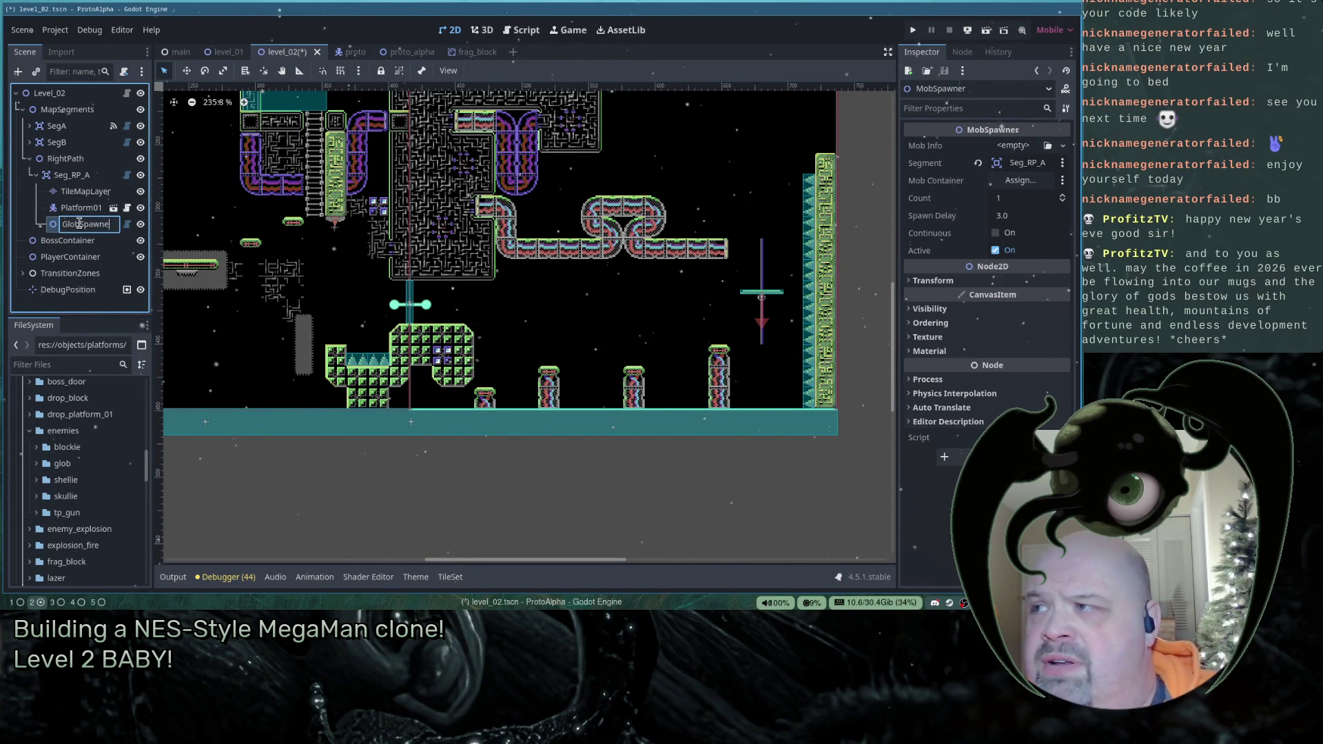
text(r)
key(Return)
- Nudge GlobSpawner slightly and assign info_glob.tres from the glob folder as its Mob Info
click(186, 70)
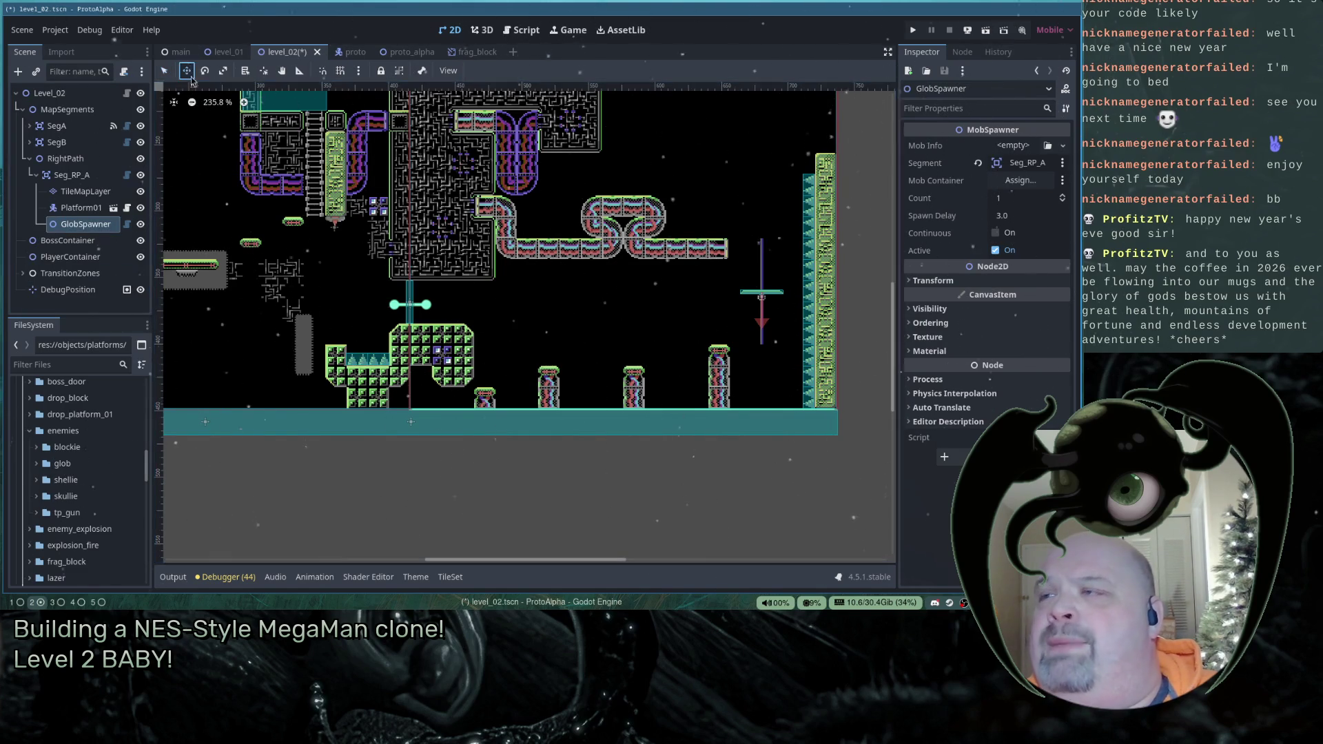
drag(251, 144, 251, 145)
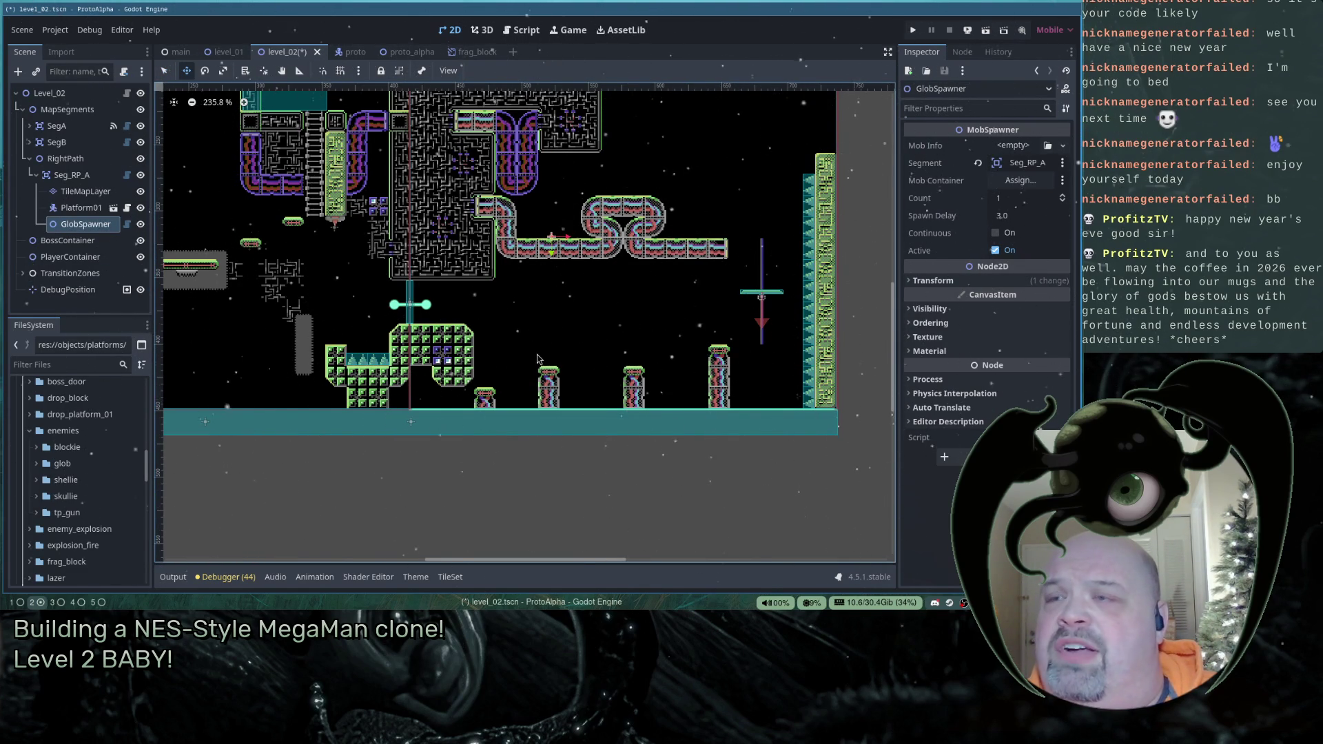
scroll(563, 284, up, 6)
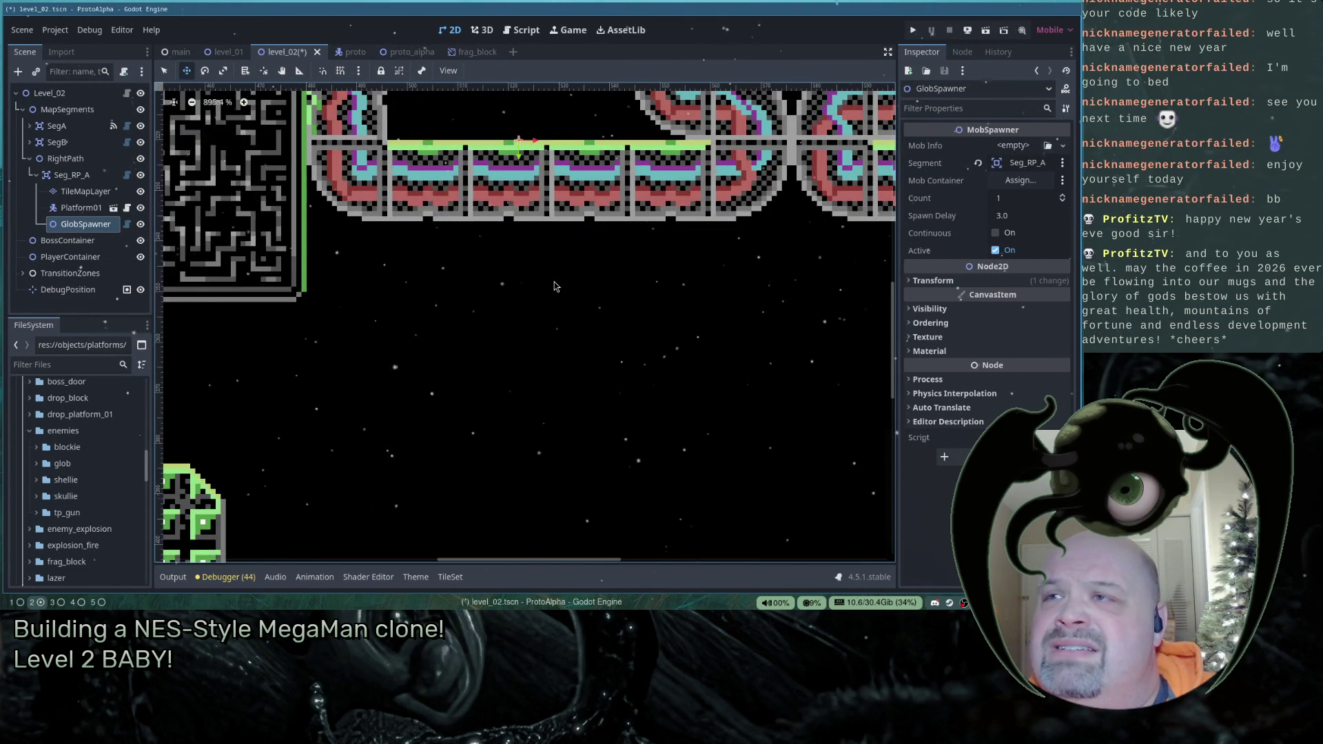
scroll(556, 285, down, 3)
scroll(555, 286, up, 1)
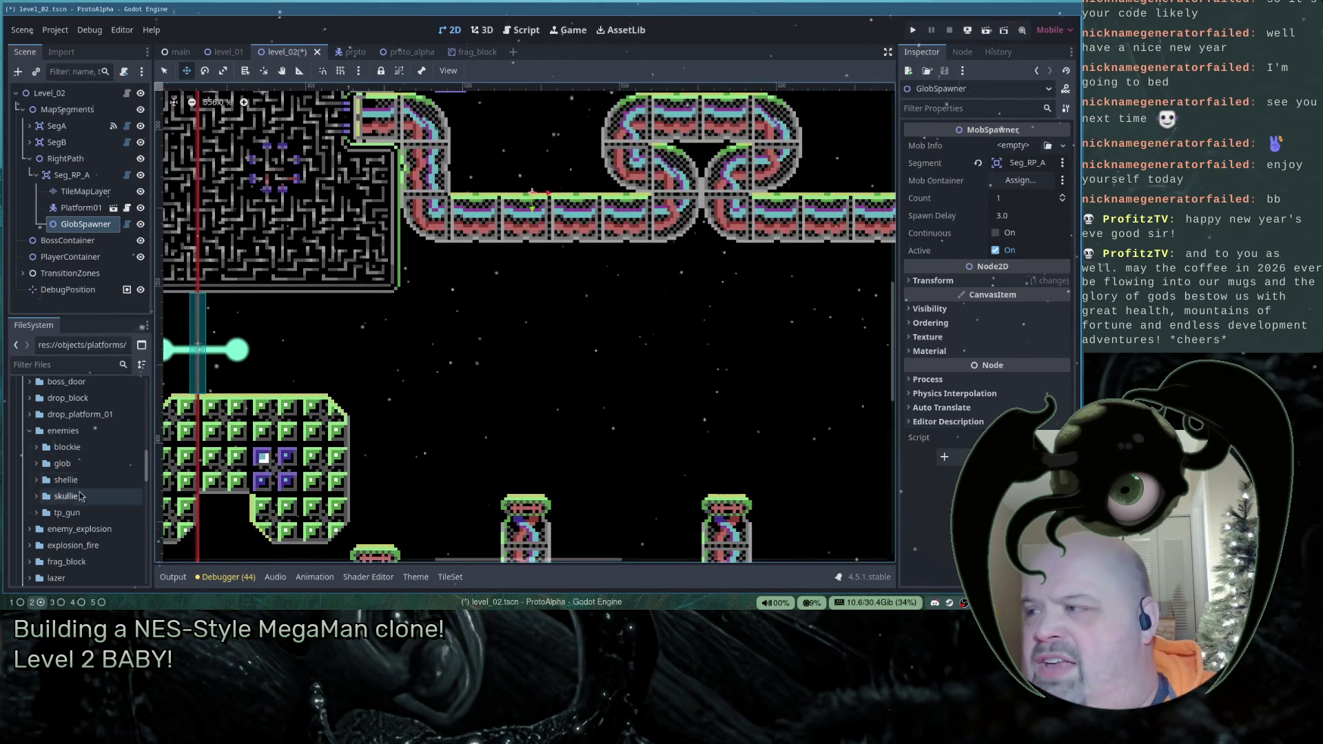
click(37, 463)
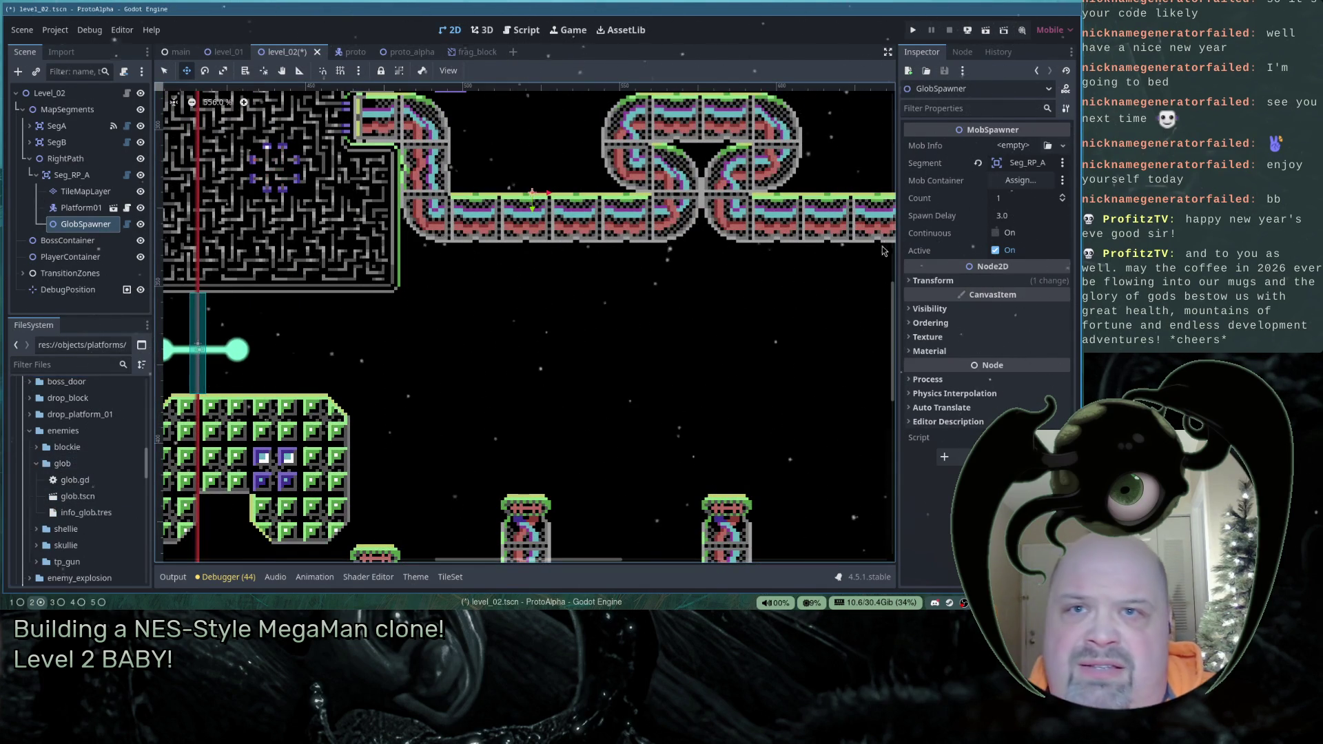
drag(85, 512, 565, 345)
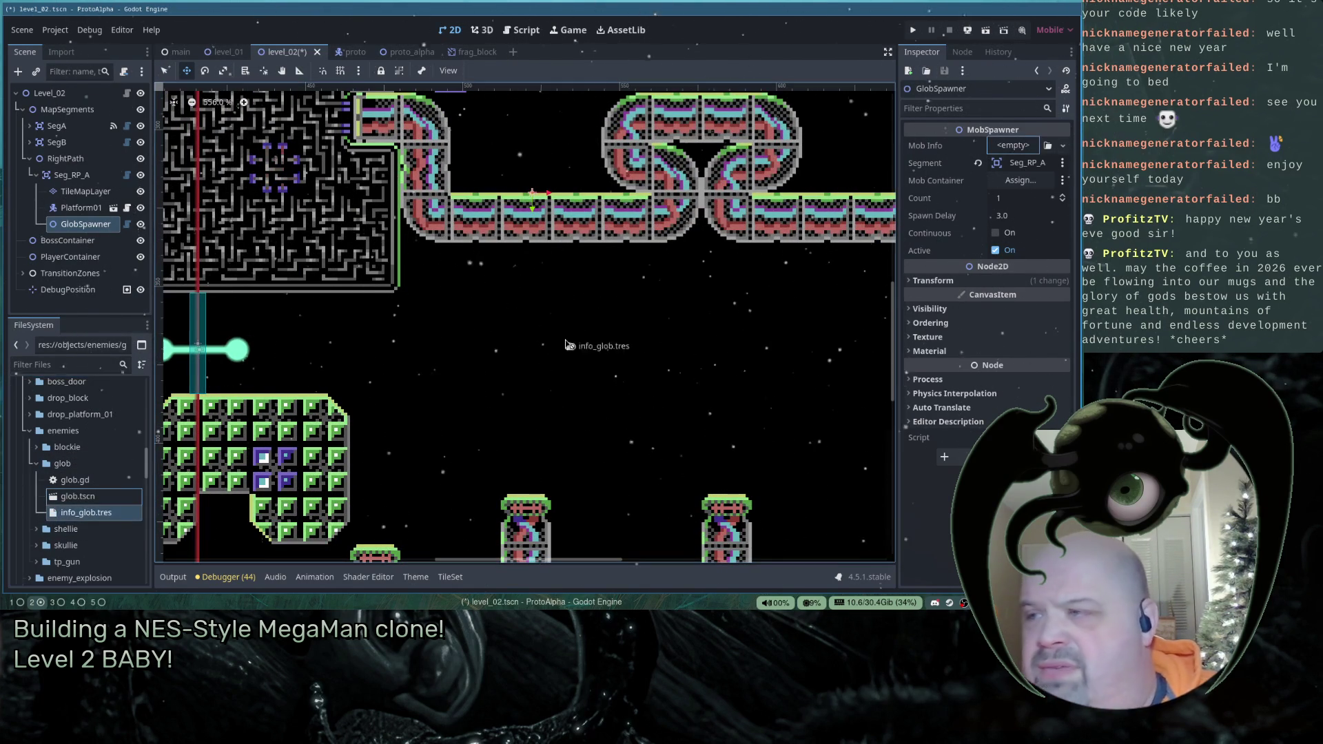
drag(1015, 144, 1014, 146)
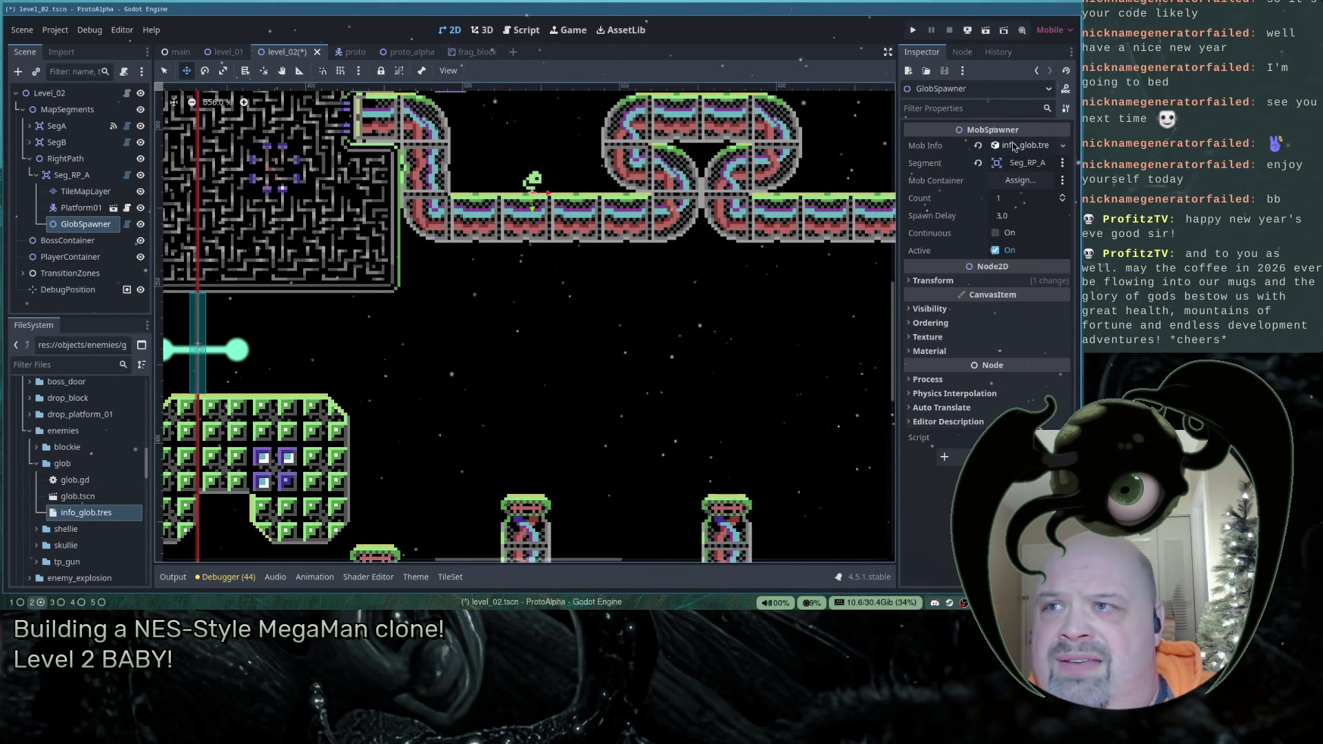
scroll(598, 310, down, 3)
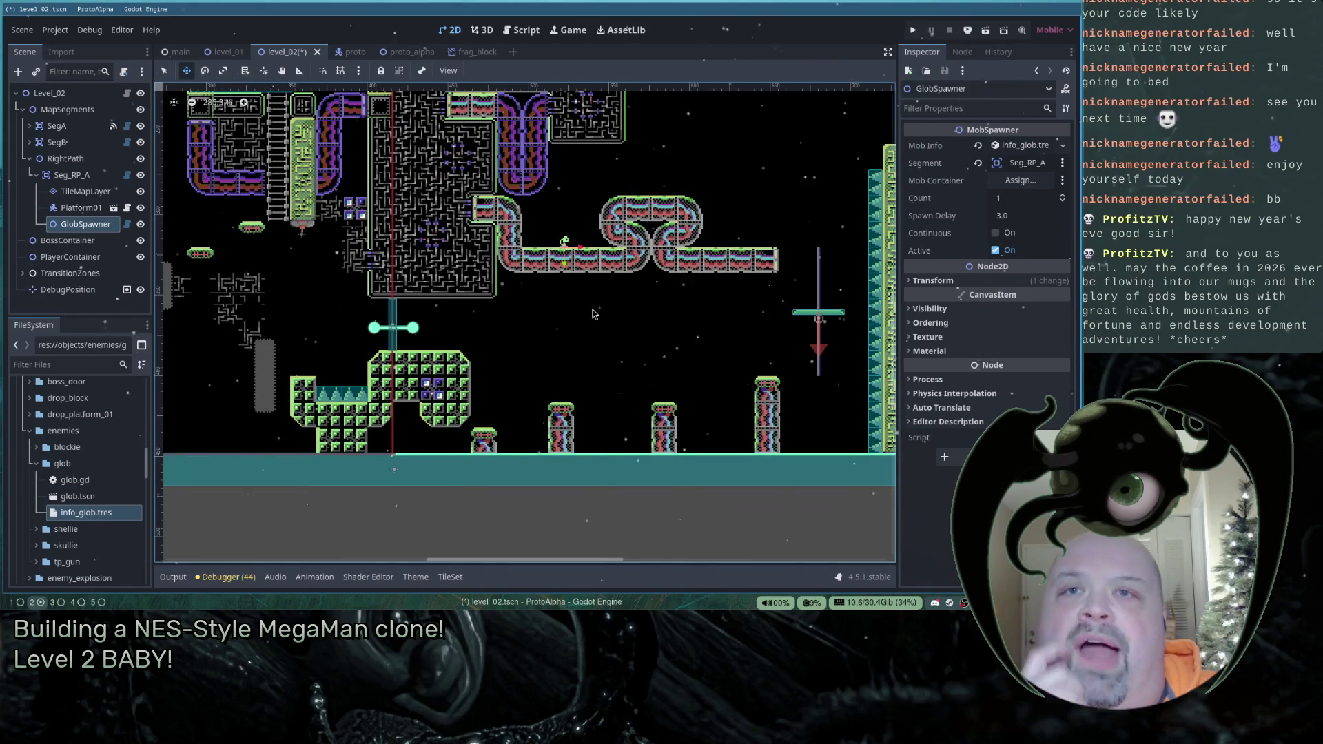
scroll(524, 186, up, 8)
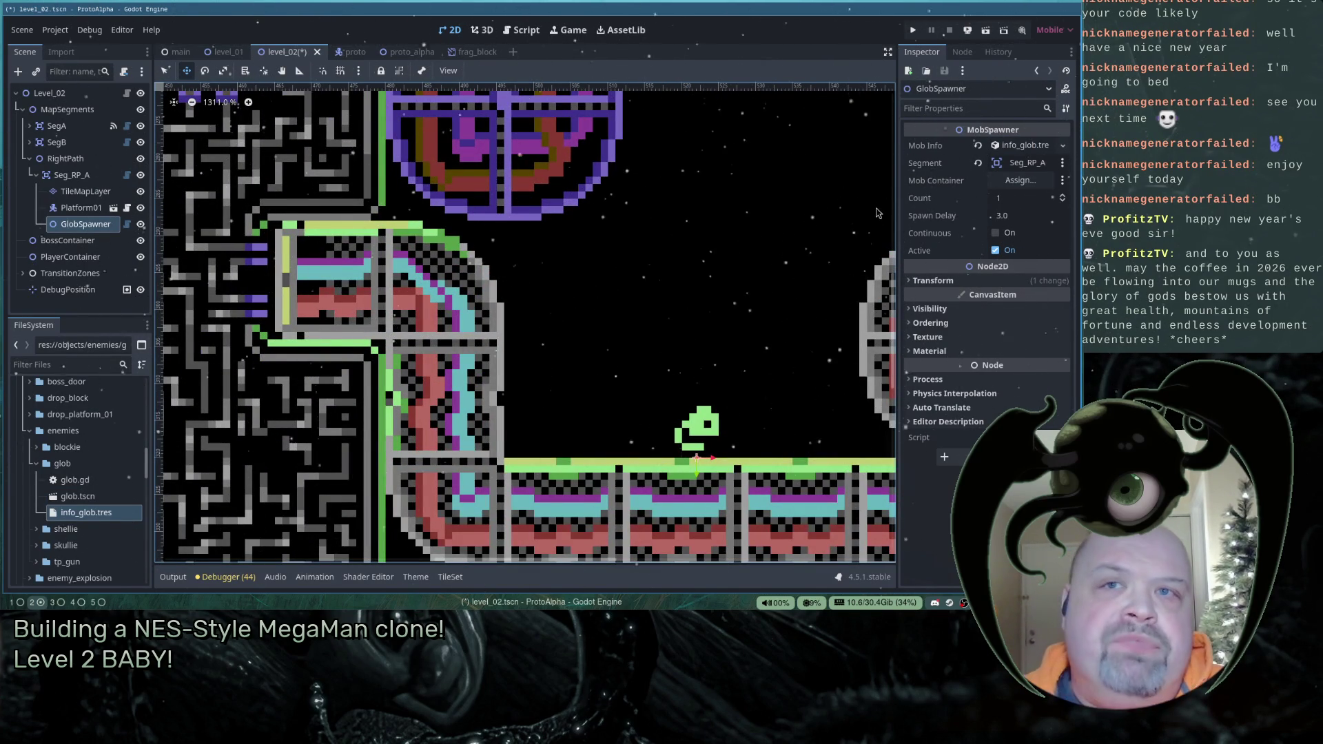
- Set GlobSpawner's Mob Container to Seg_RP_A and turn on Continuous spawning
click(1020, 180)
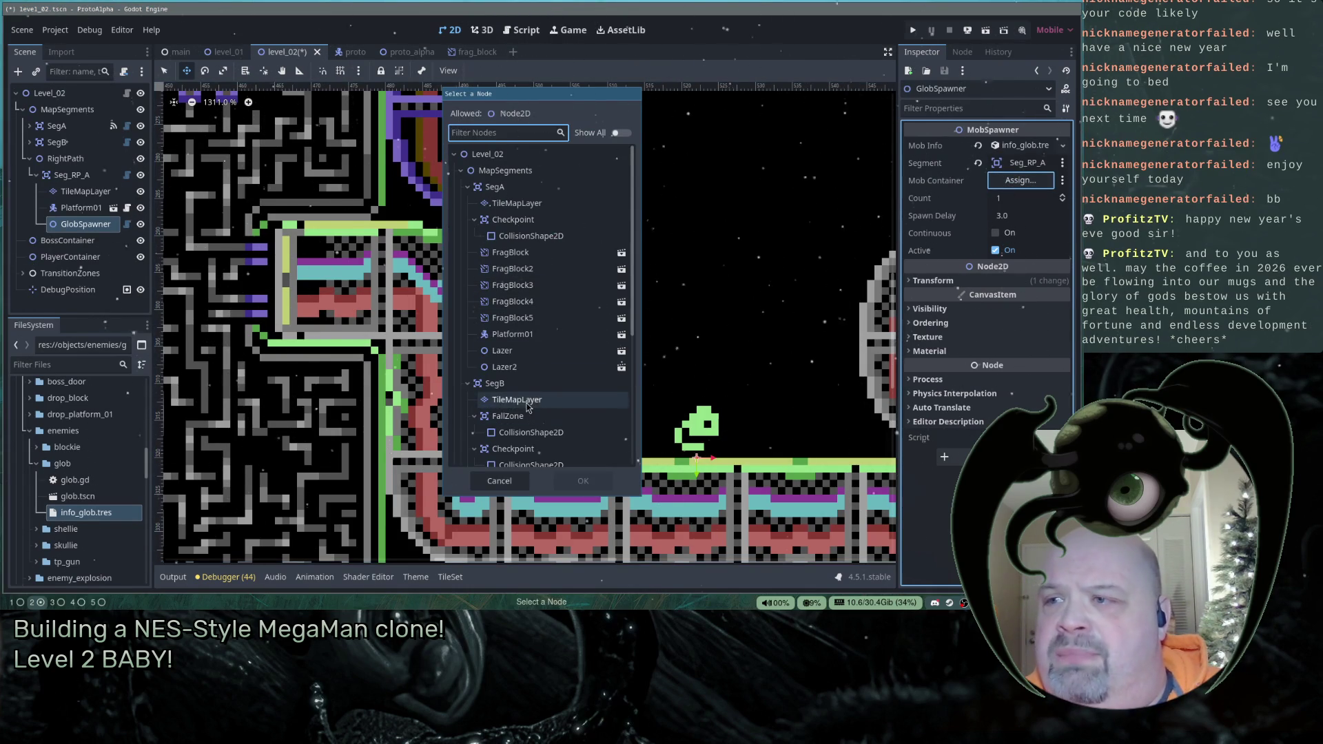
scroll(519, 399, down, 5)
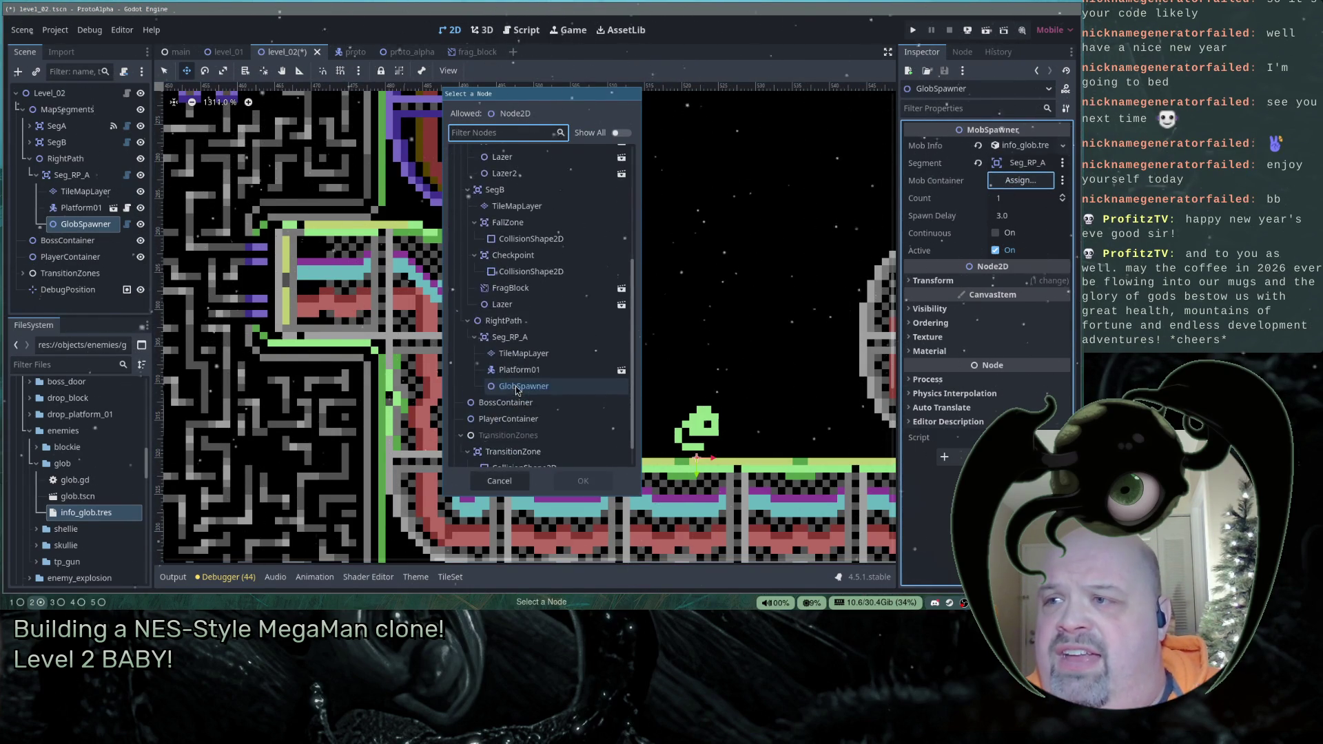
click(510, 337)
click(593, 490)
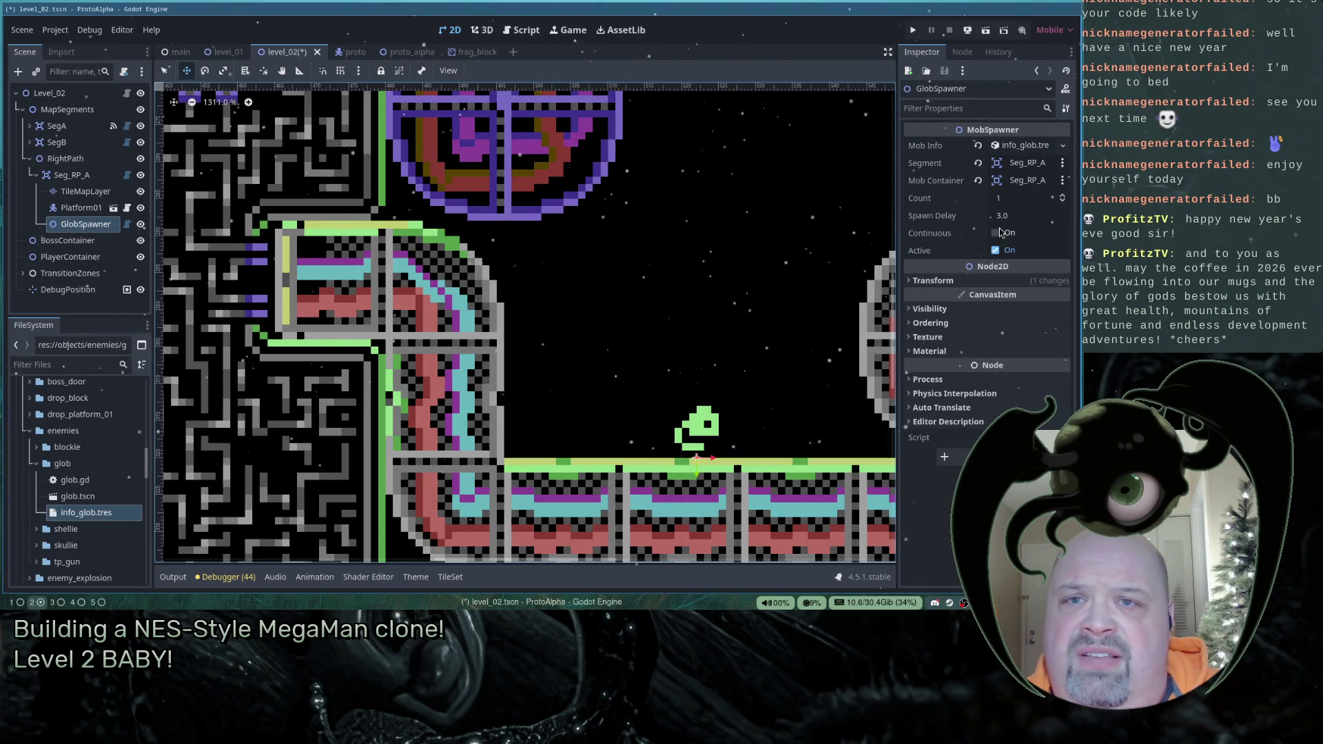
click(996, 233)
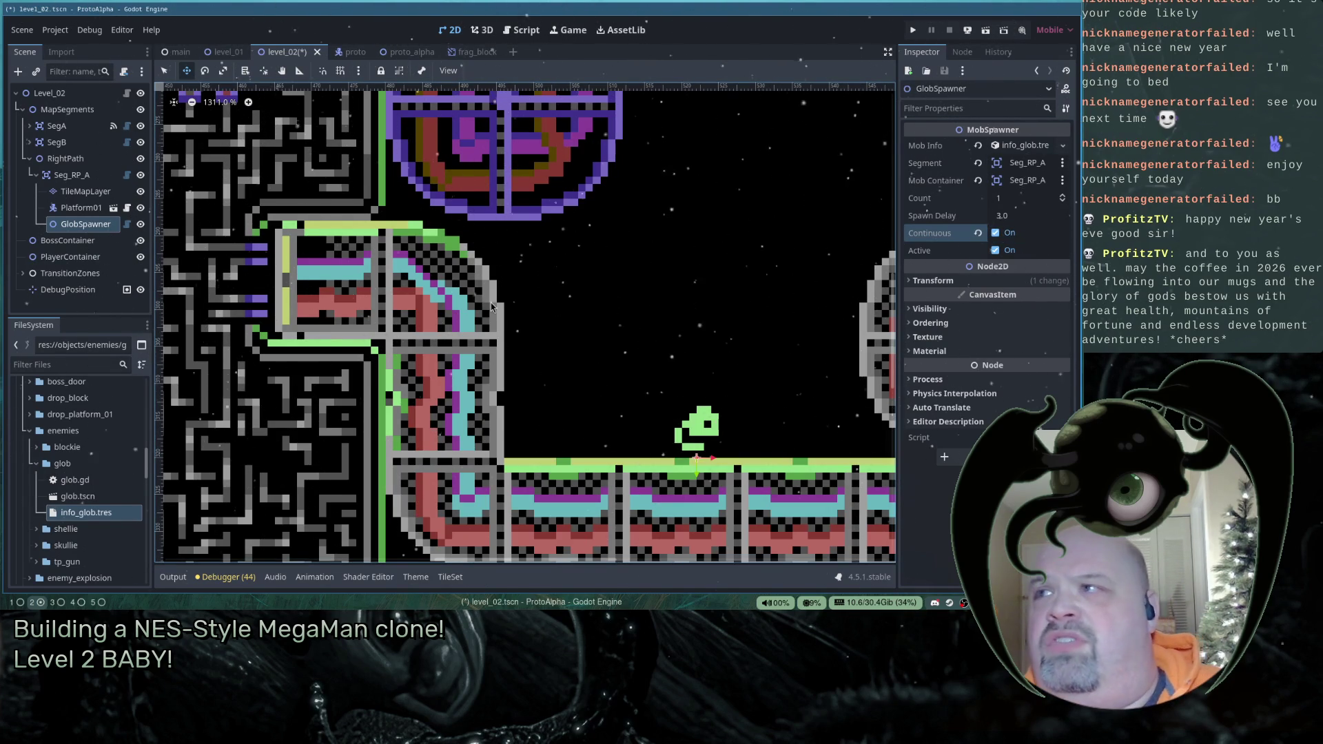
- Save the level_02 scene with Ctrl+S
key(ctrl+s)
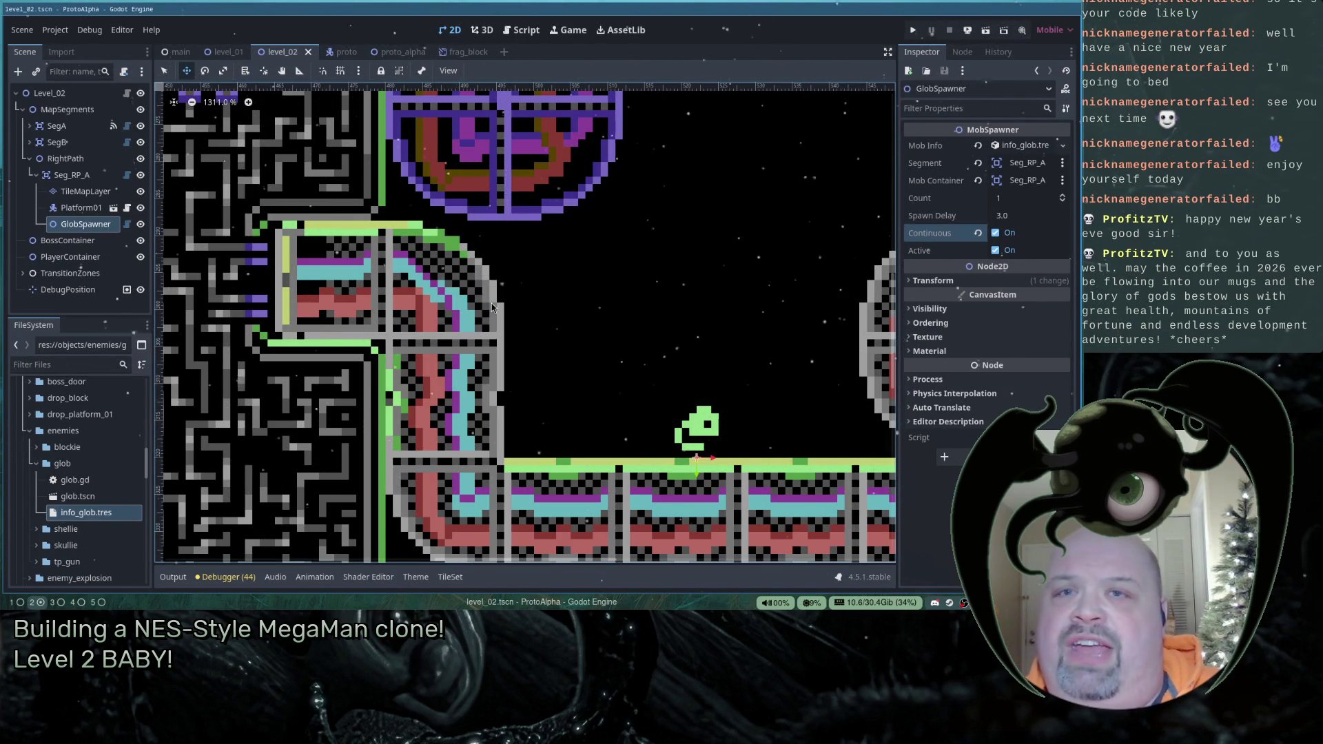
scroll(490, 303, down, 10)
scroll(618, 324, down, 2)
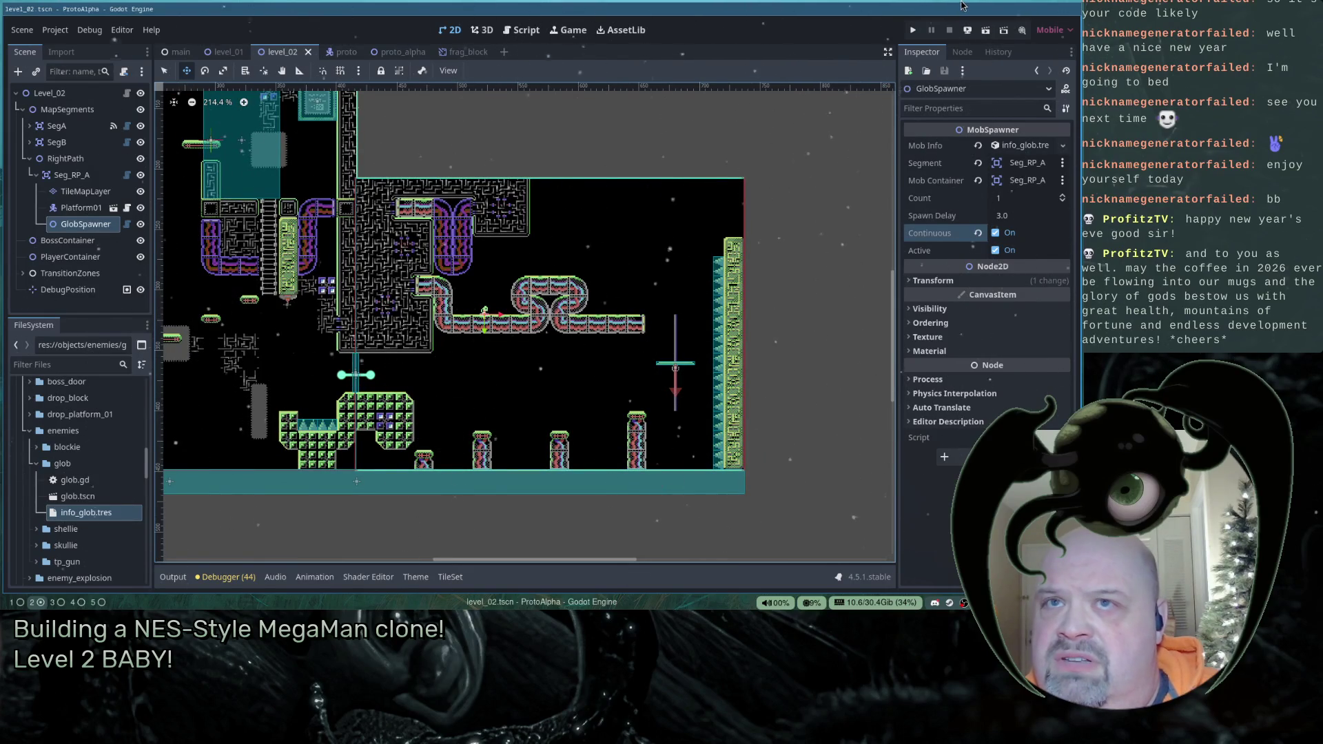
- Launch the game and enter level 2 through the main menu and level select
click(913, 32)
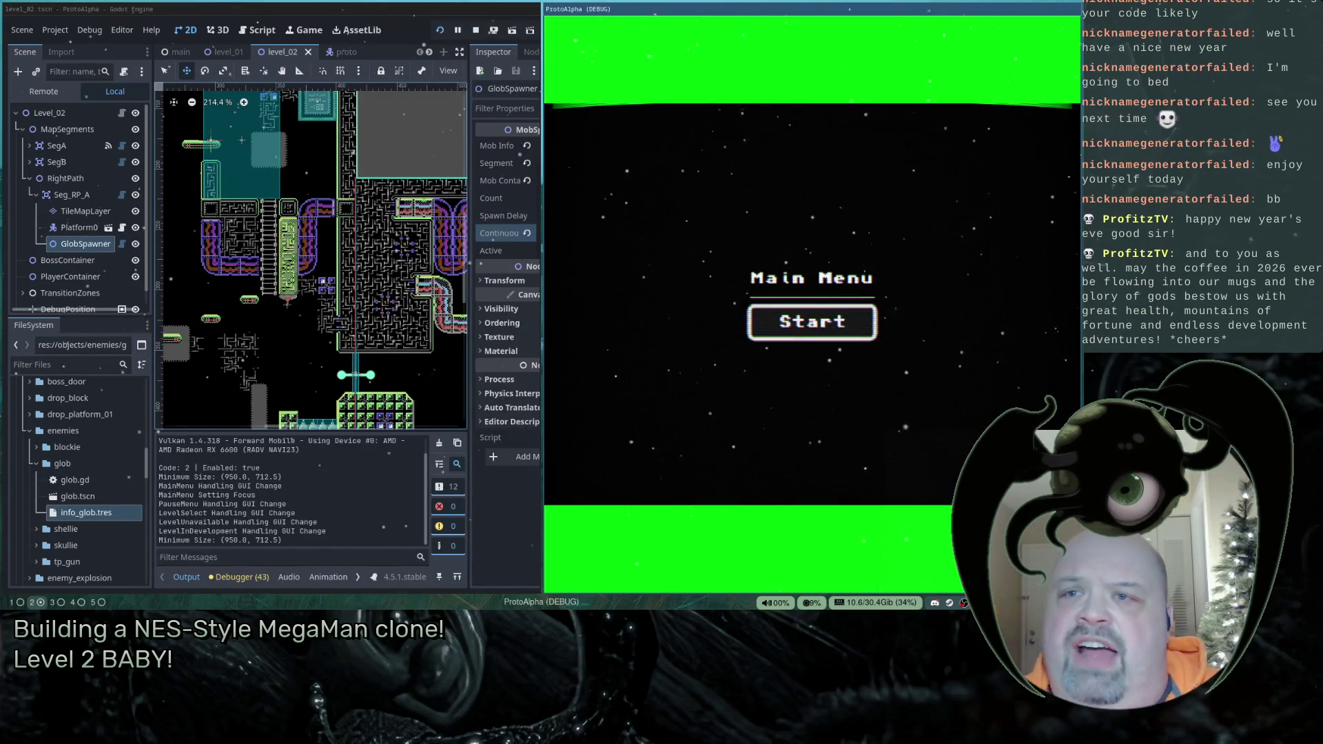
key(Return)
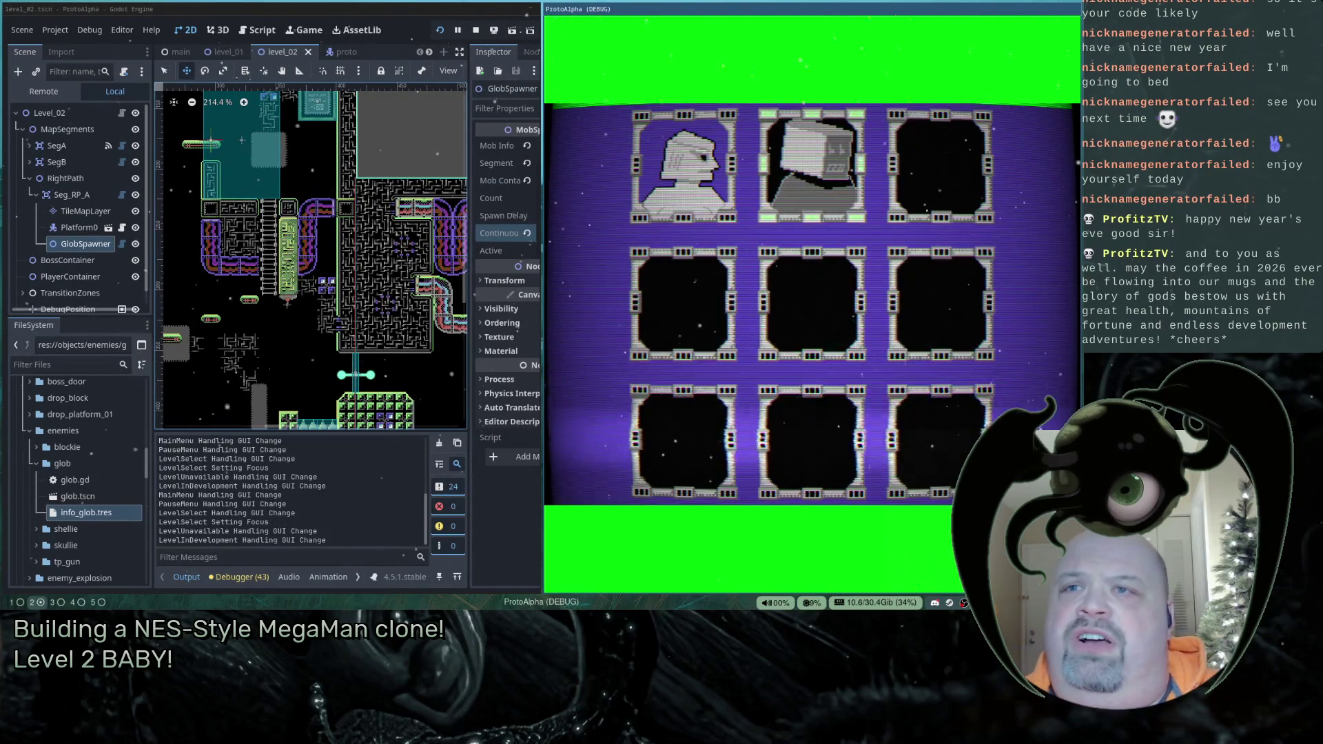
key(Return)
key(Return)
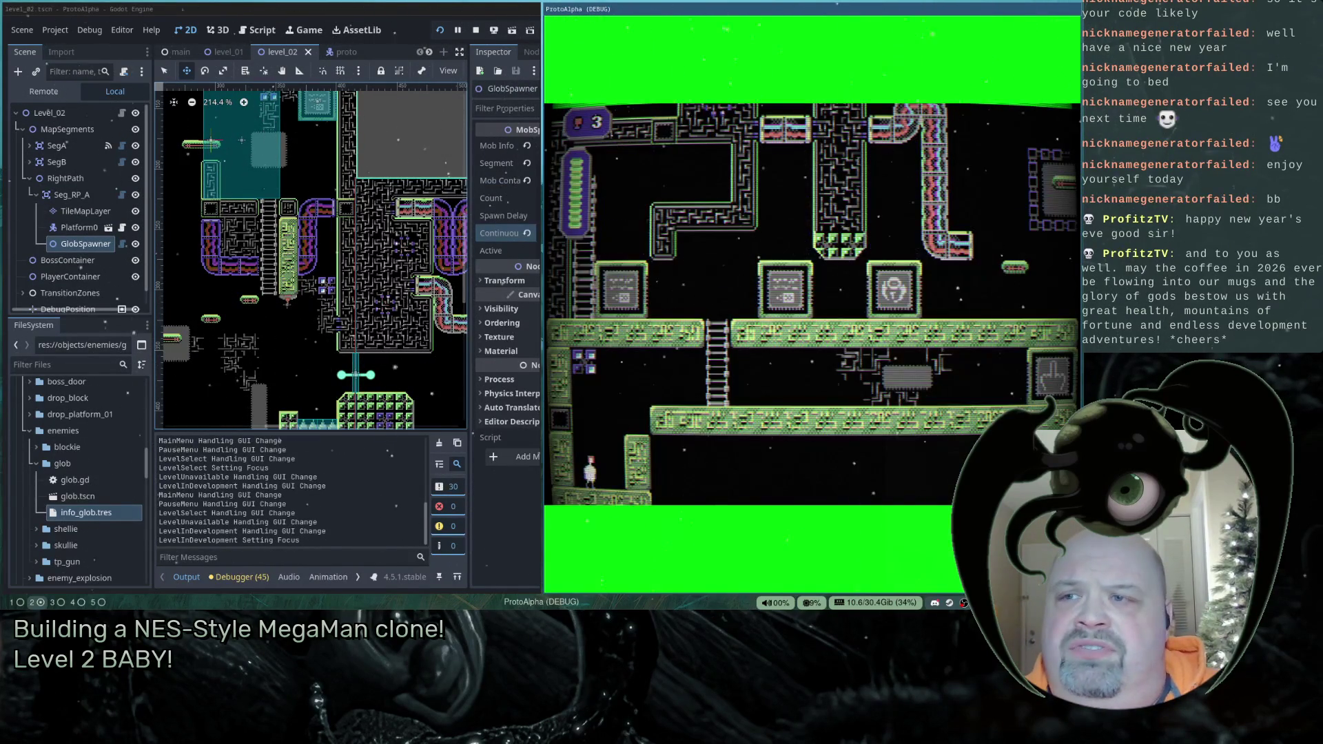
- Teleport the player, then move down and right across the green platform into the next room
key(t)
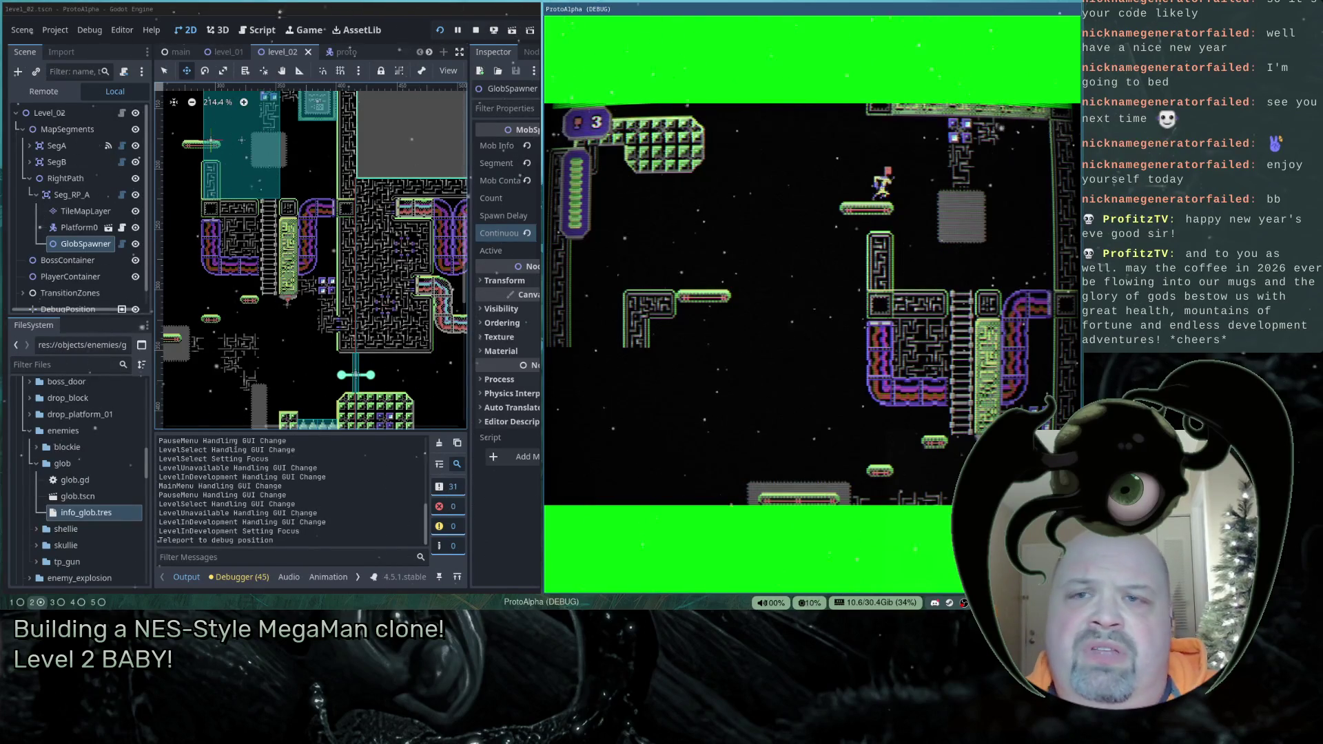
key(Down)
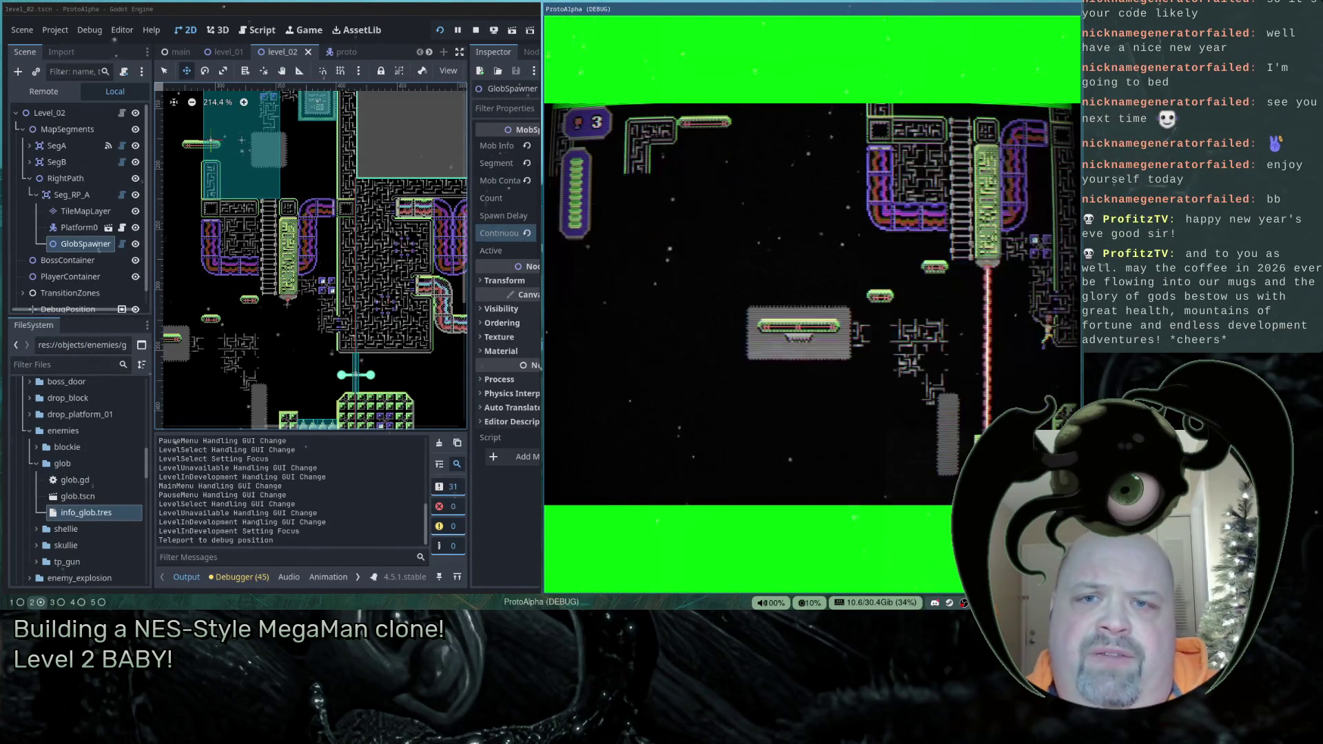
key(Right)
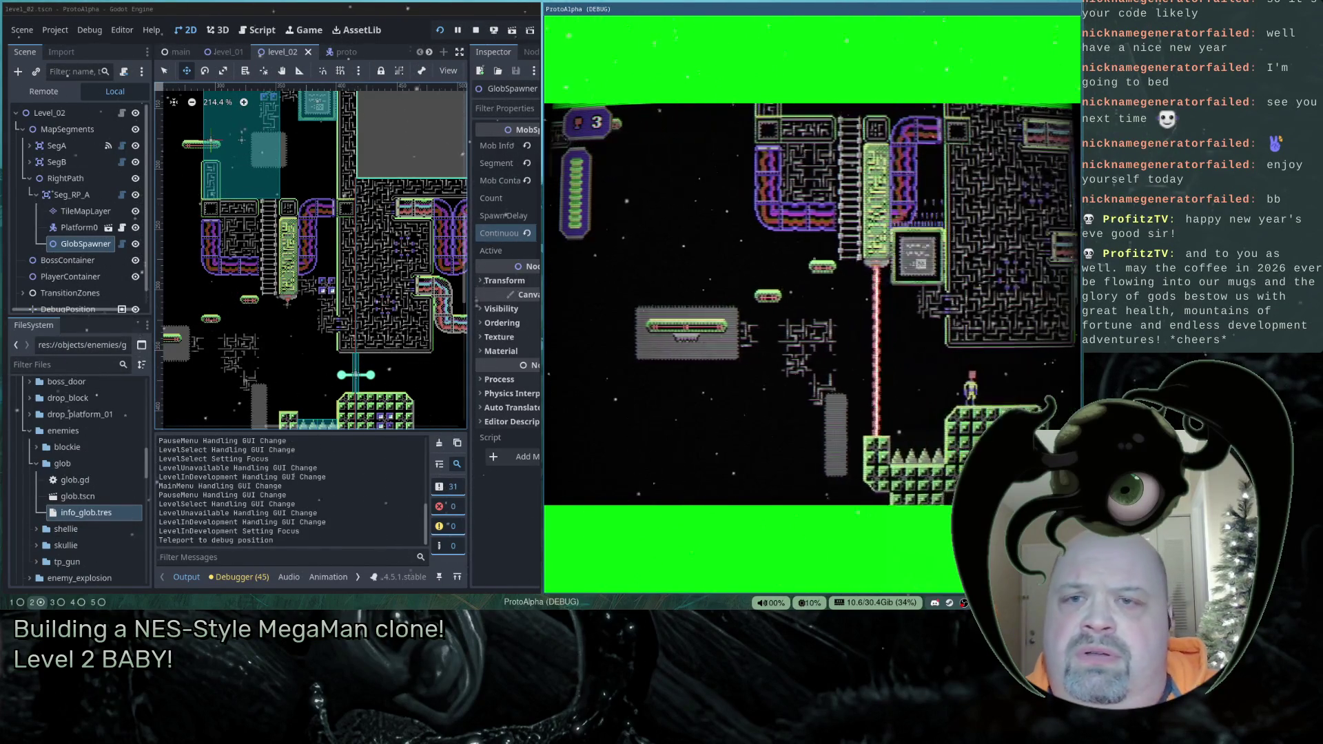
key(Right)
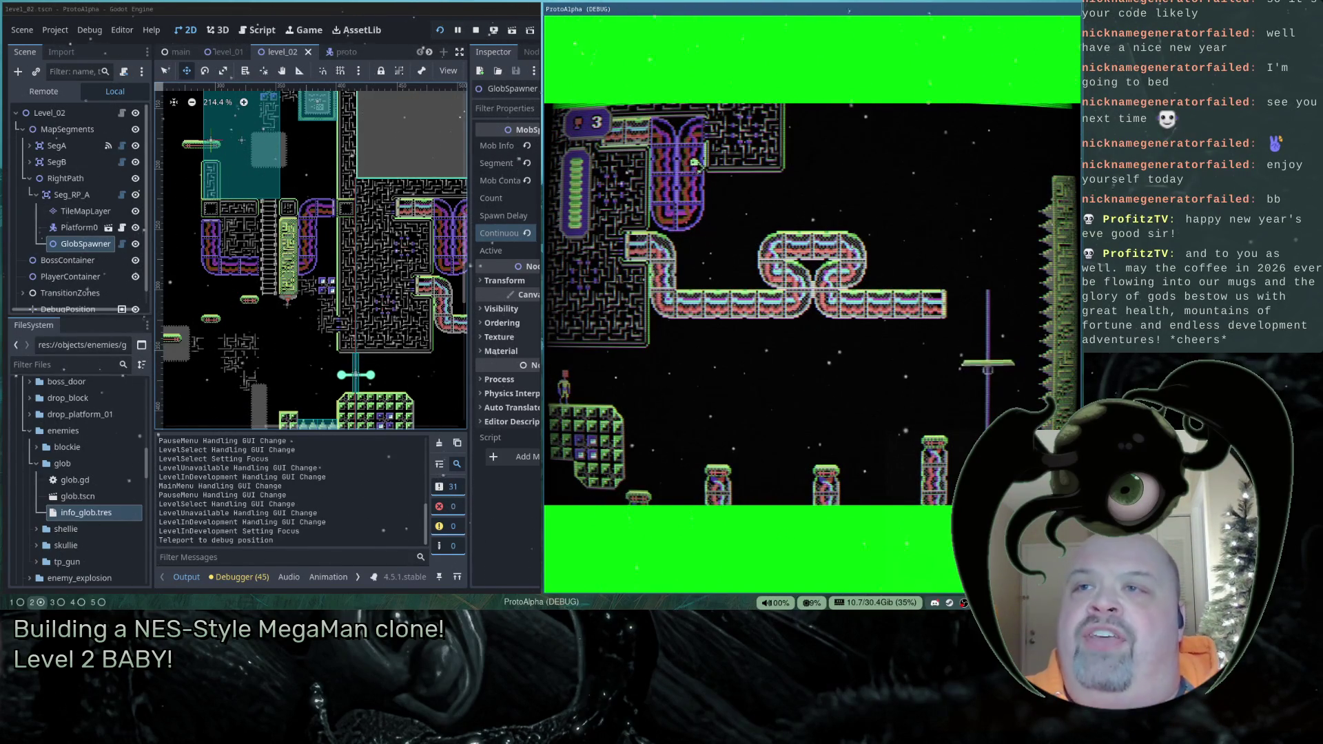
- Toggle the CRT TV frame with F3, keep playing, then return to the Godot editor
key(F3)
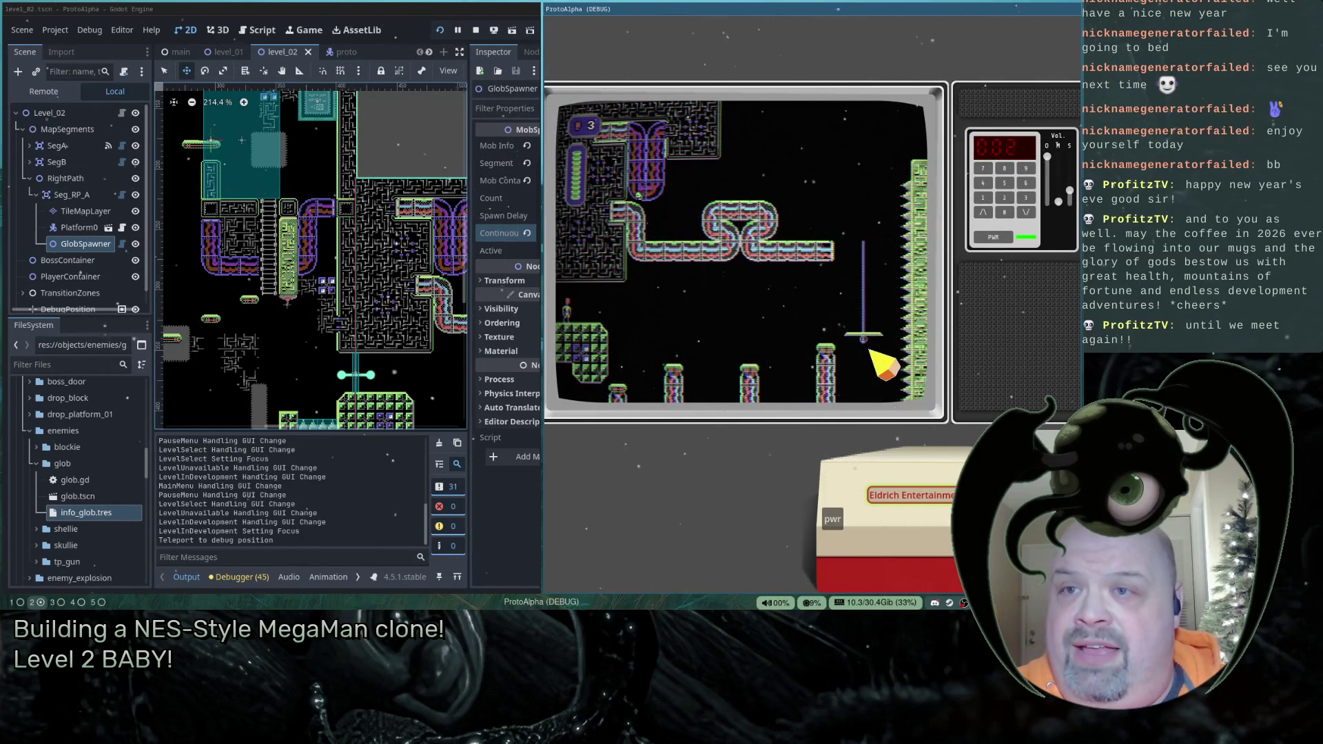
click(359, 6)
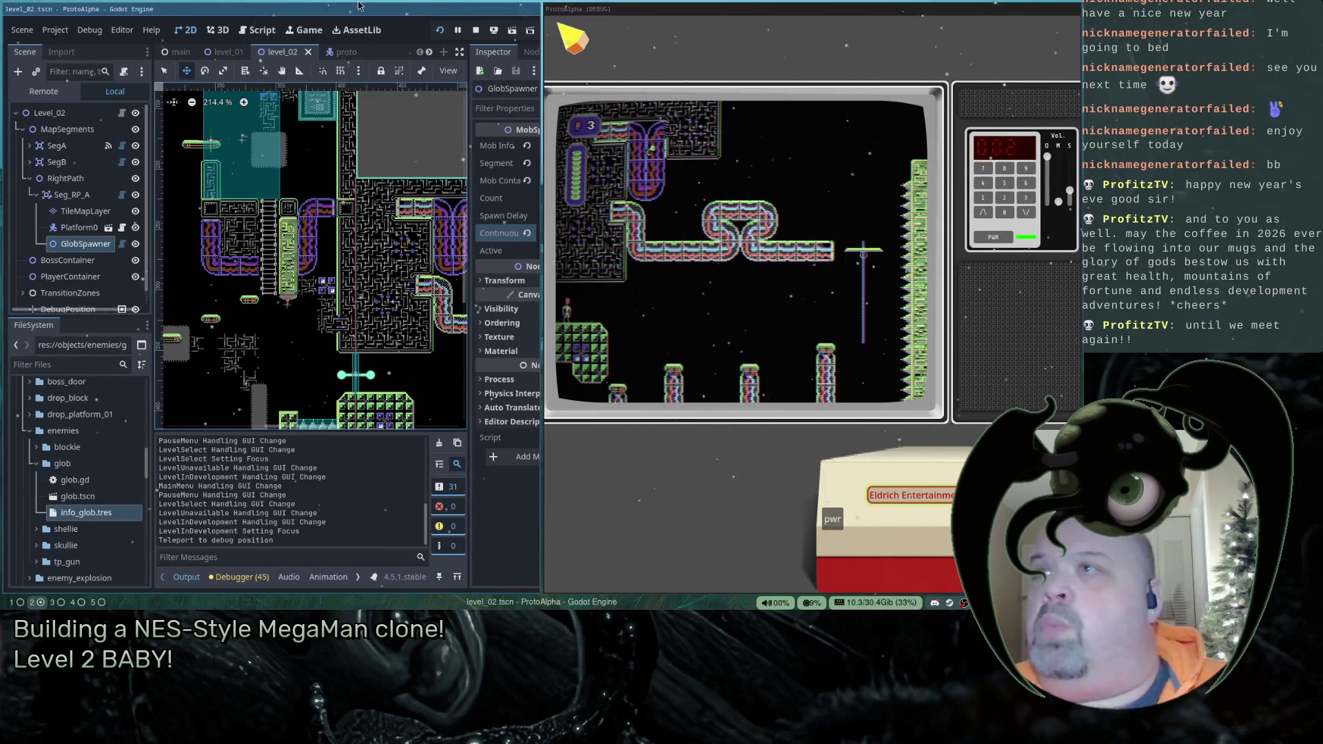
- Stop the running ProtoAlpha debug session from the editor toolbar
click(475, 30)
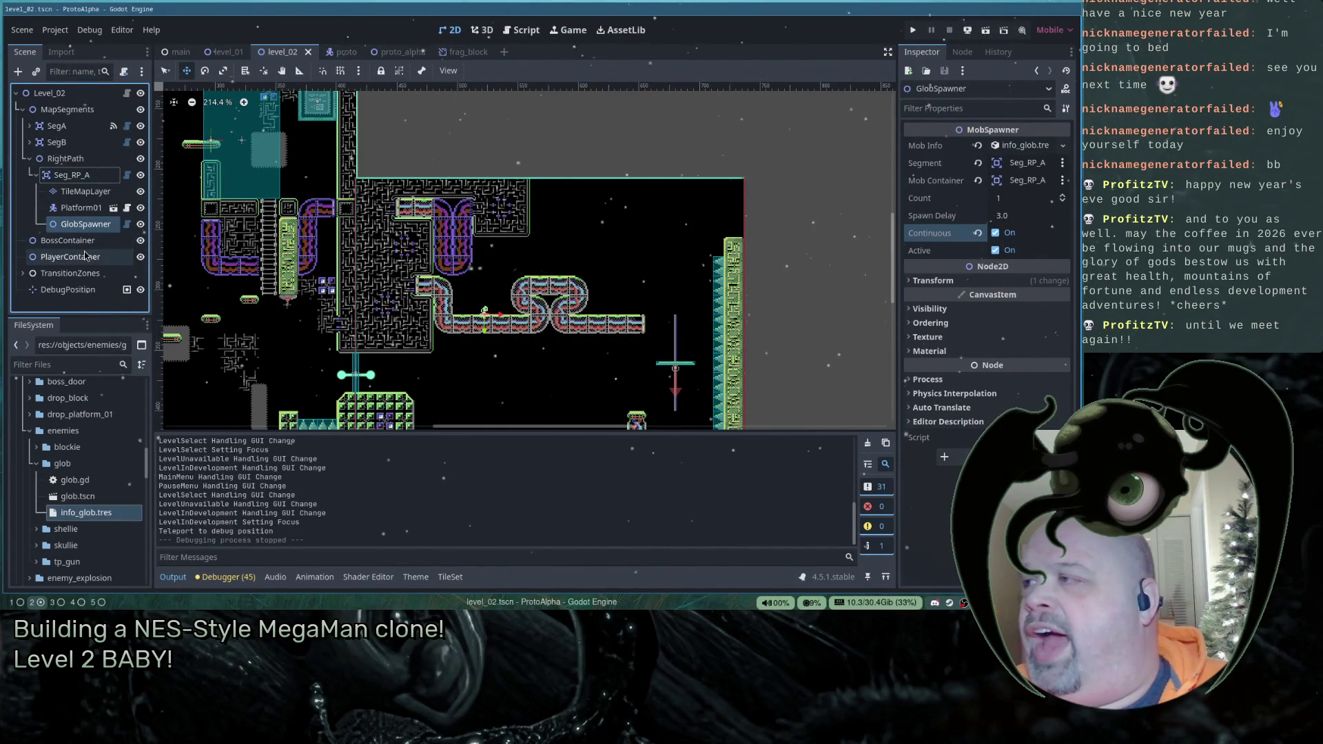
- Add a Checkpoint node under Seg_RP_A by searching 'Check'
right_click(64, 174)
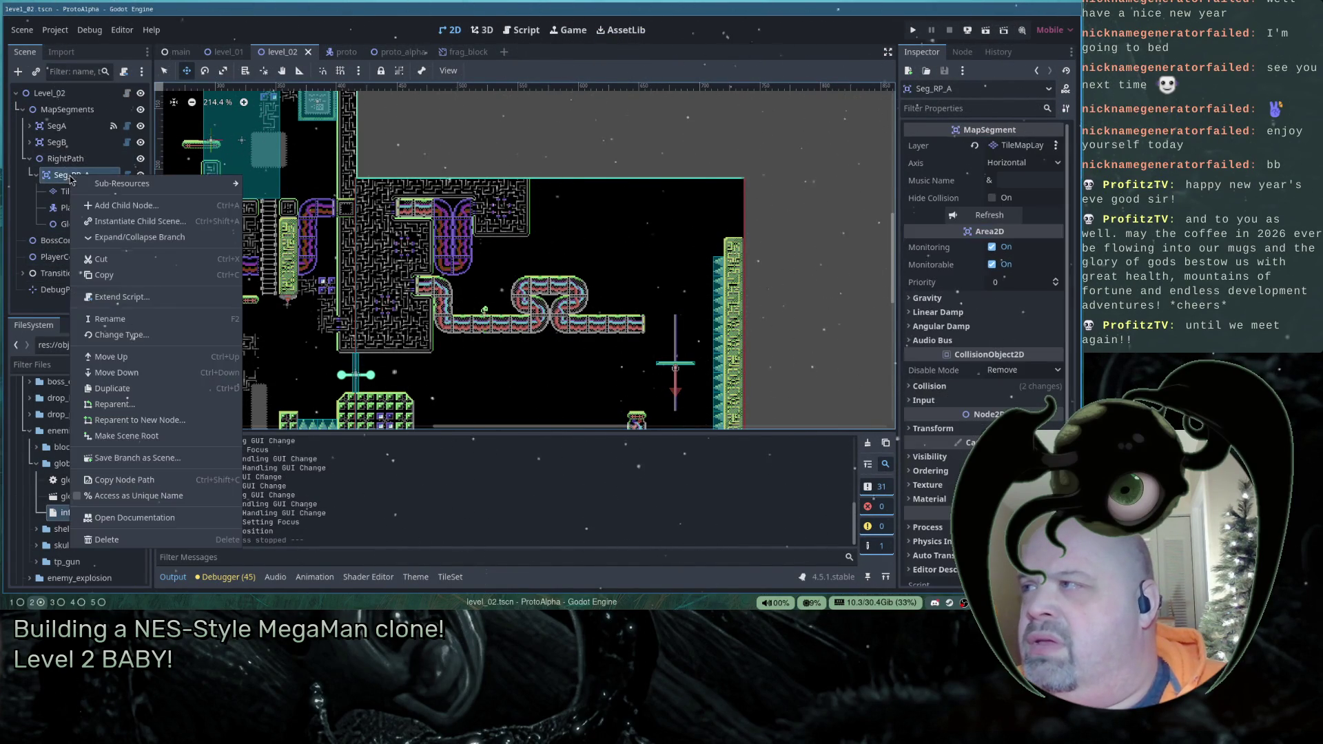
click(96, 185)
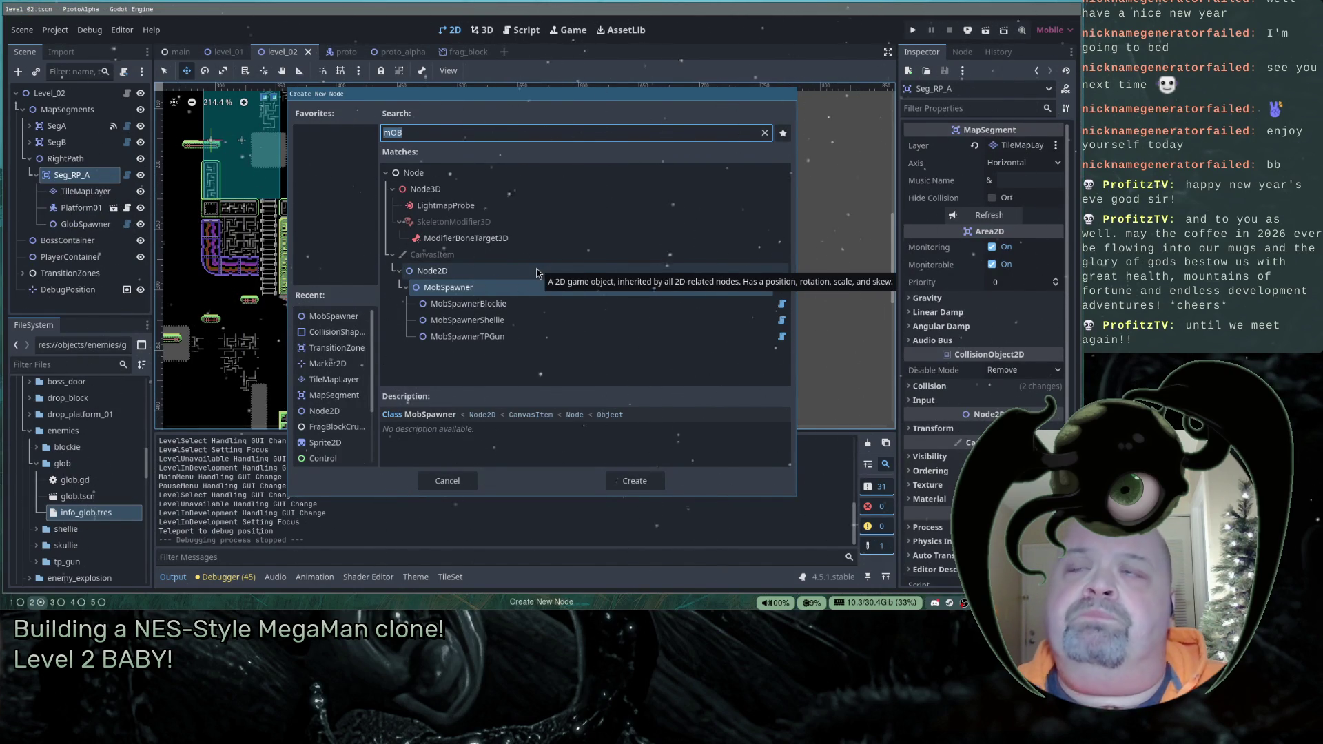
key(BackSpace)
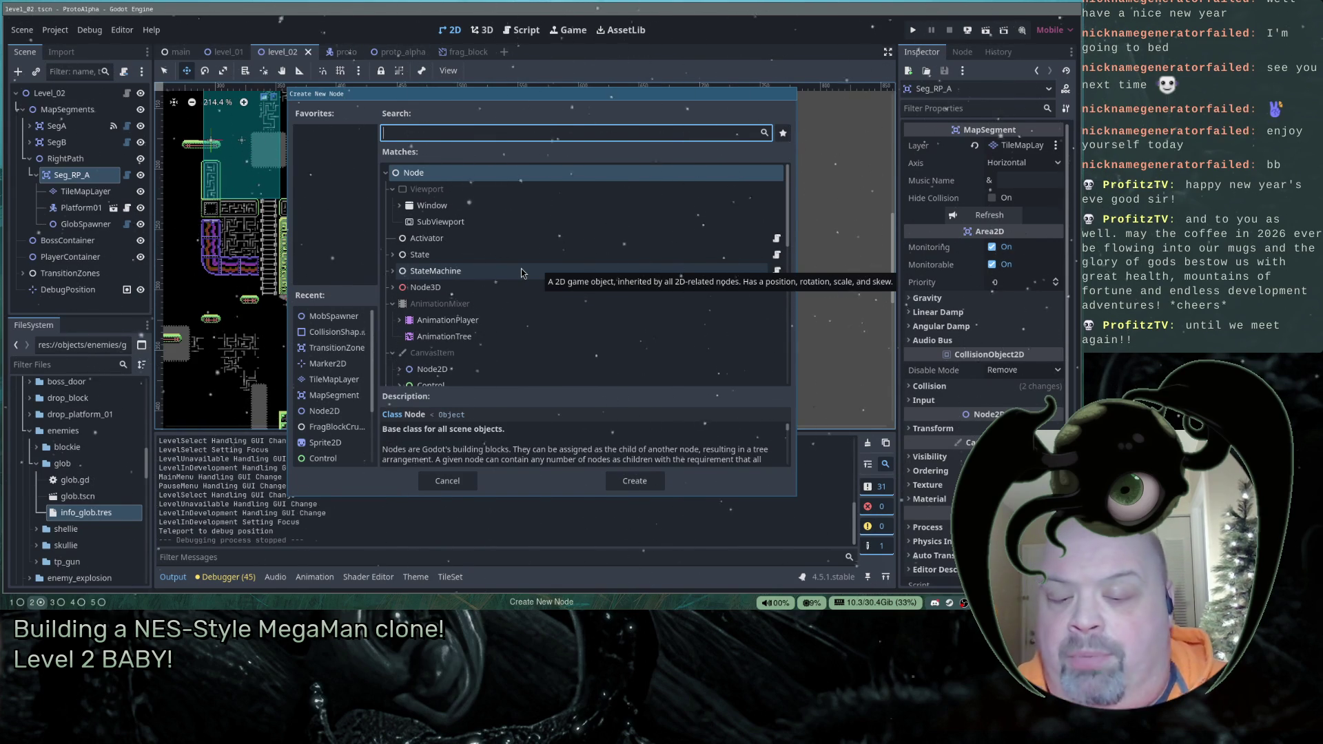
text(Check)
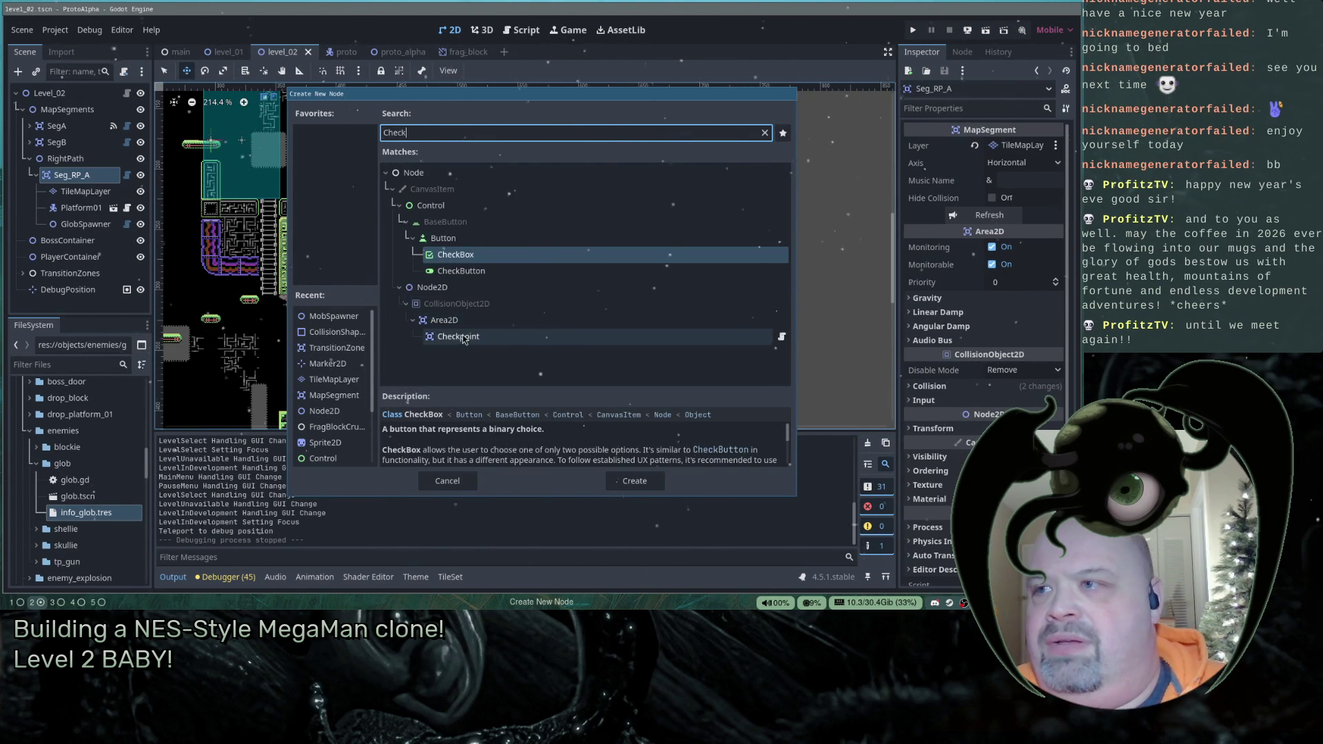
double_click(460, 336)
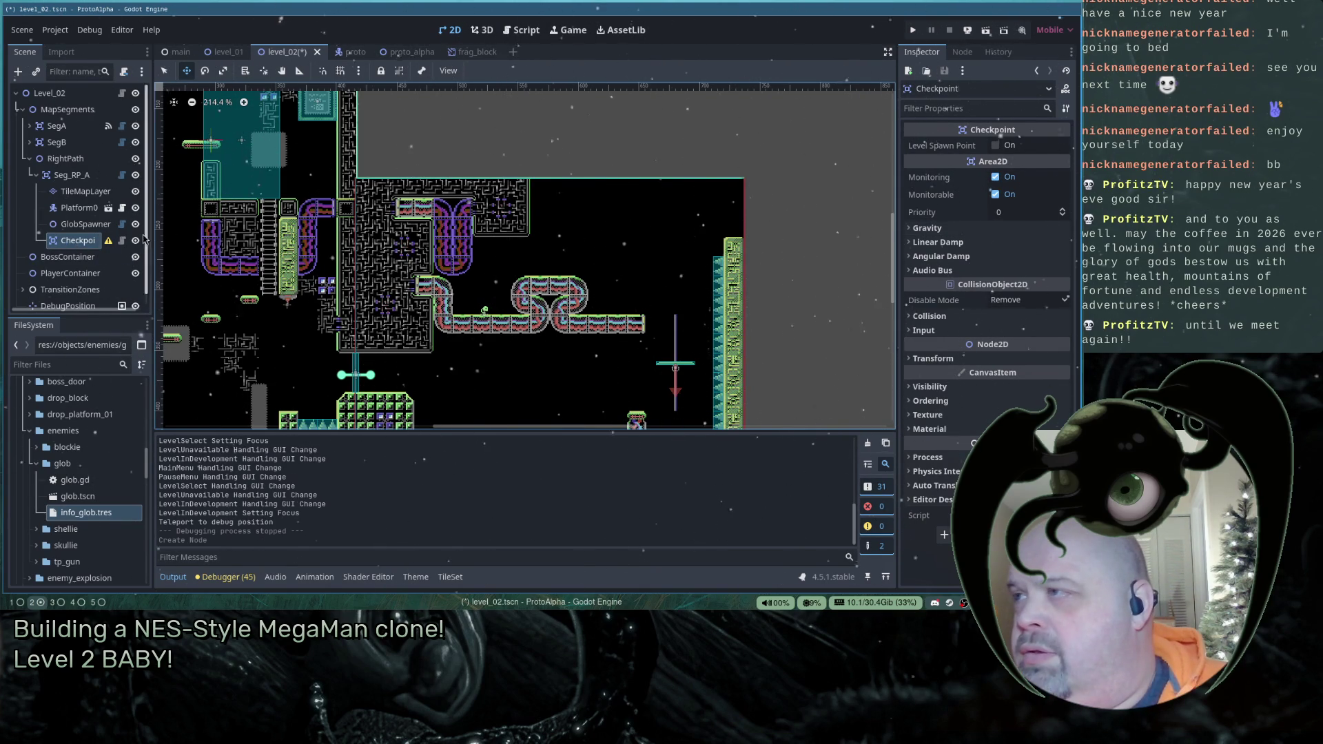
- Widen the scene tree and file panels, then begin adding a child to Checkpoint
drag(153, 232, 177, 237)
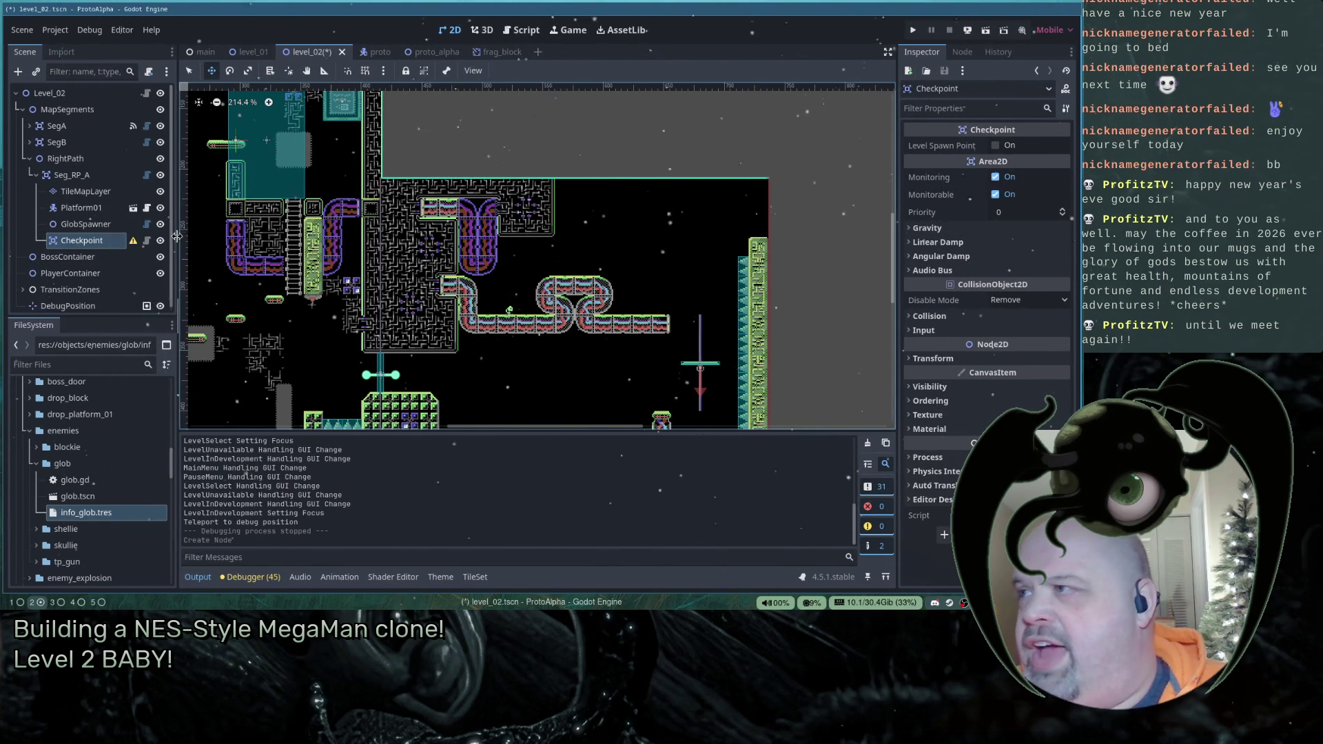
right_click(76, 244)
click(138, 250)
- Add a CollisionShape2D under Checkpoint and give it a new RectangleShape2D shape
text(Collision)
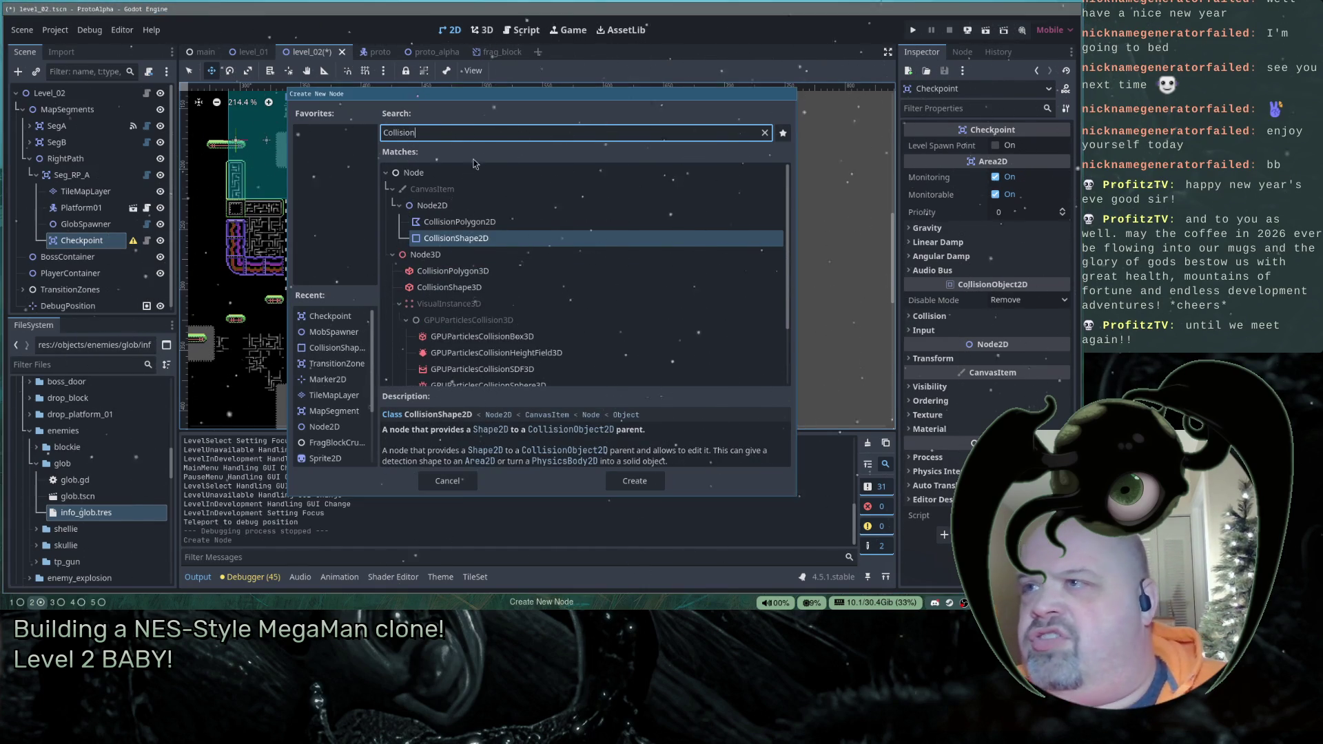
double_click(486, 240)
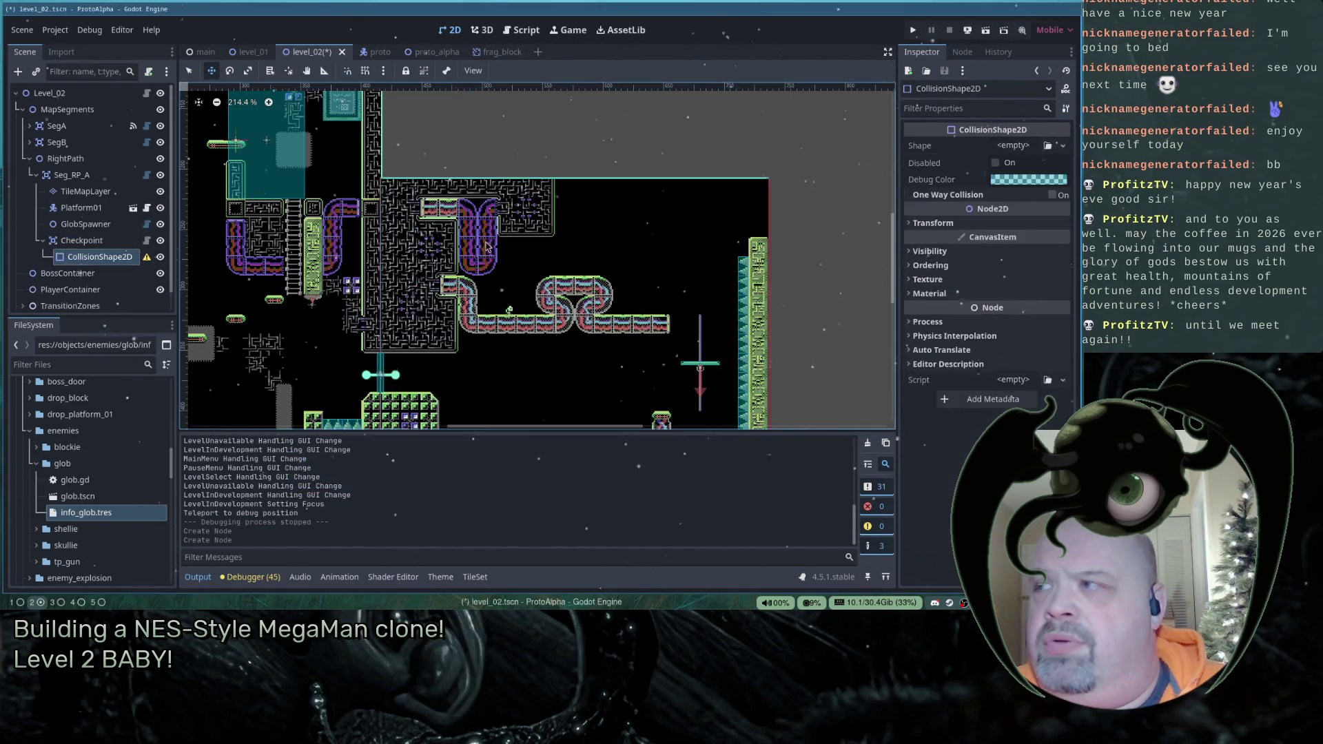
click(1007, 145)
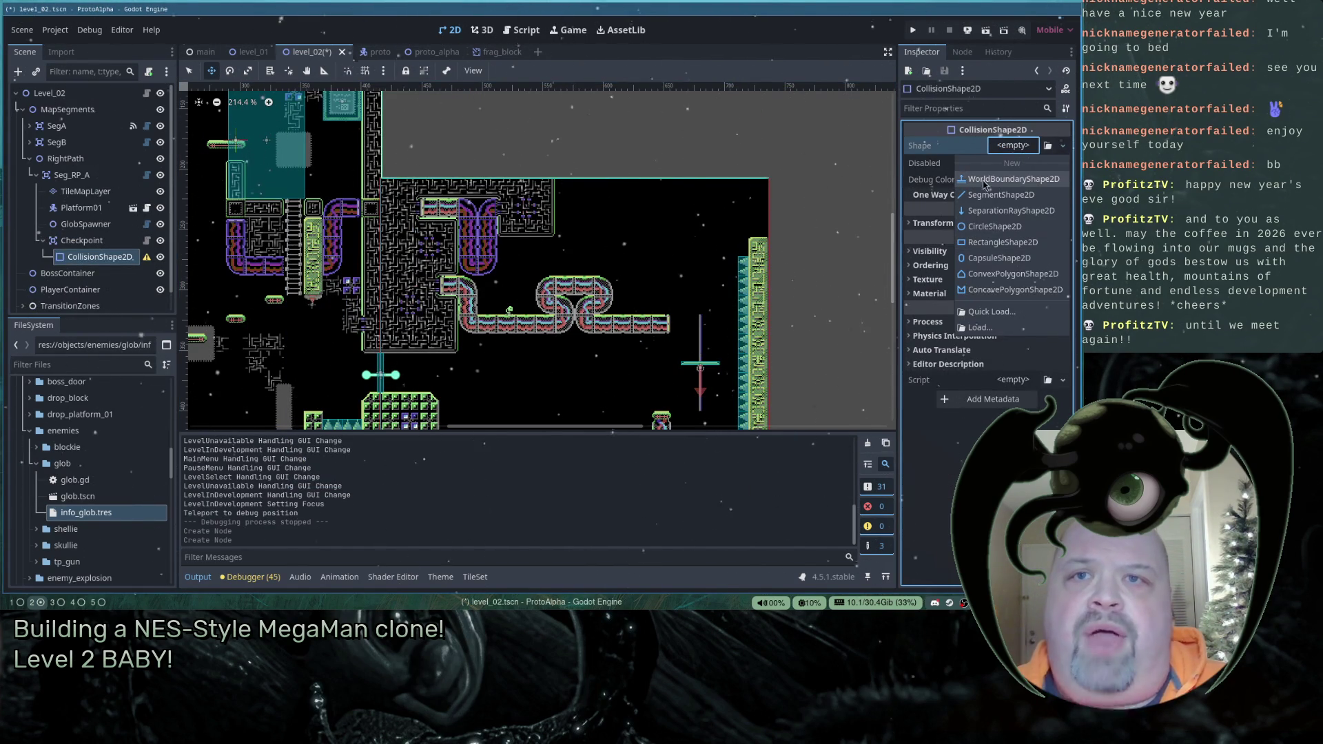
click(1003, 243)
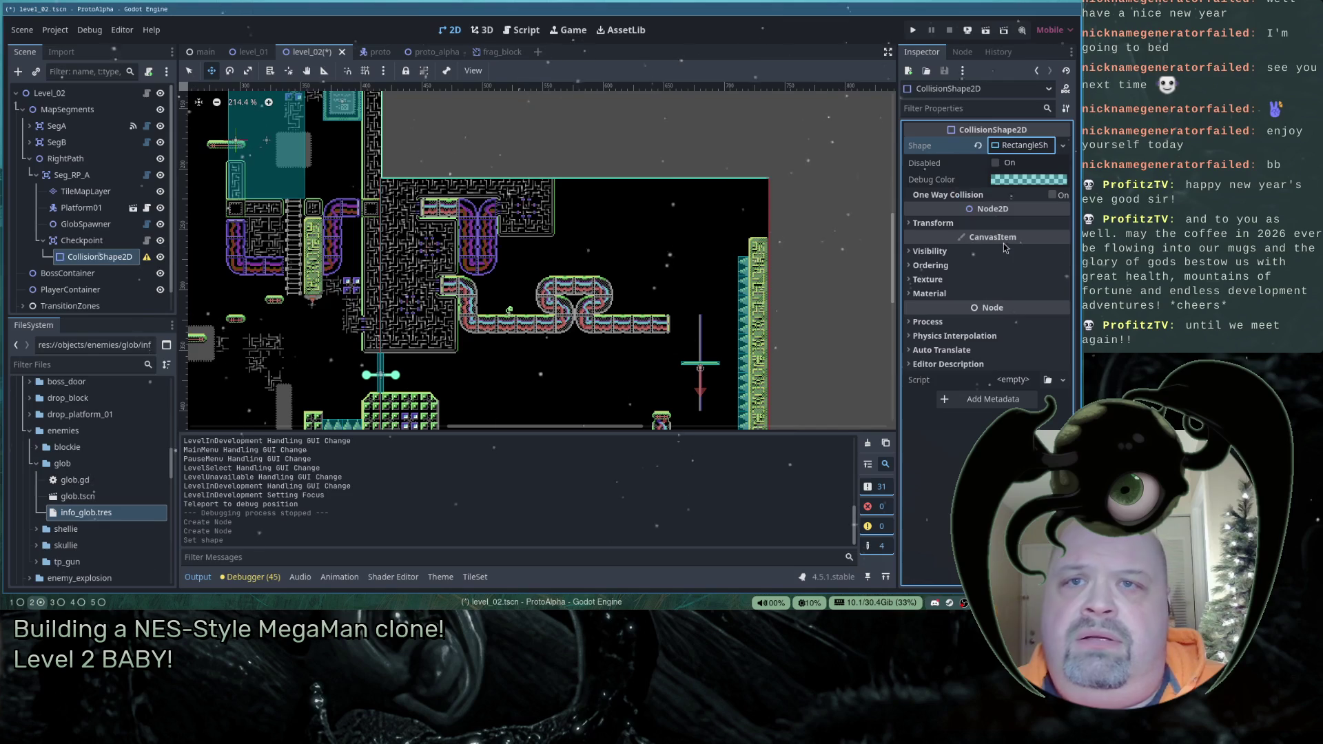
click(296, 168)
- Move the Checkpoint down onto the green platform, nudging it one pixel lower
drag(294, 168, 274, 135)
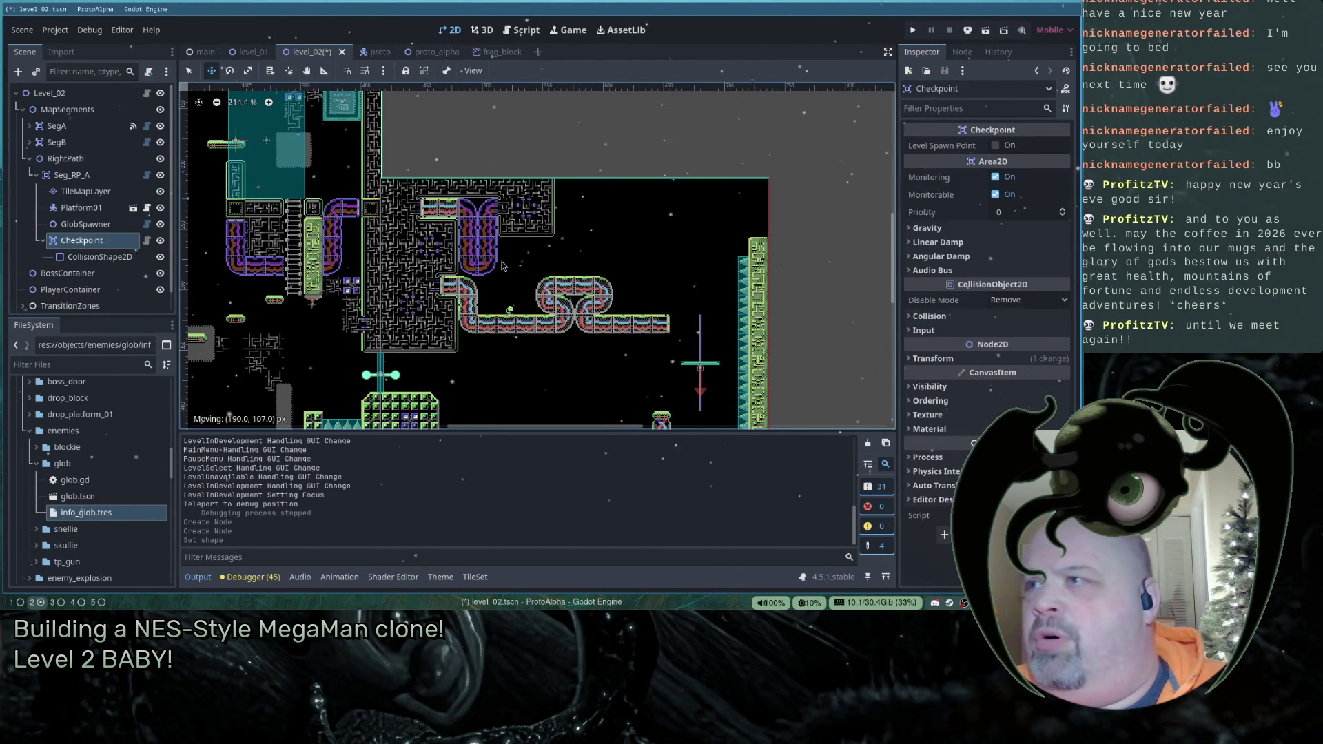
mouse_move(344, 230)
mouse_down()
mouse_move(424, 300)
mouse_move(417, 376)
mouse_move(442, 427)
mouse_up()
scroll(441, 420, up, 8)
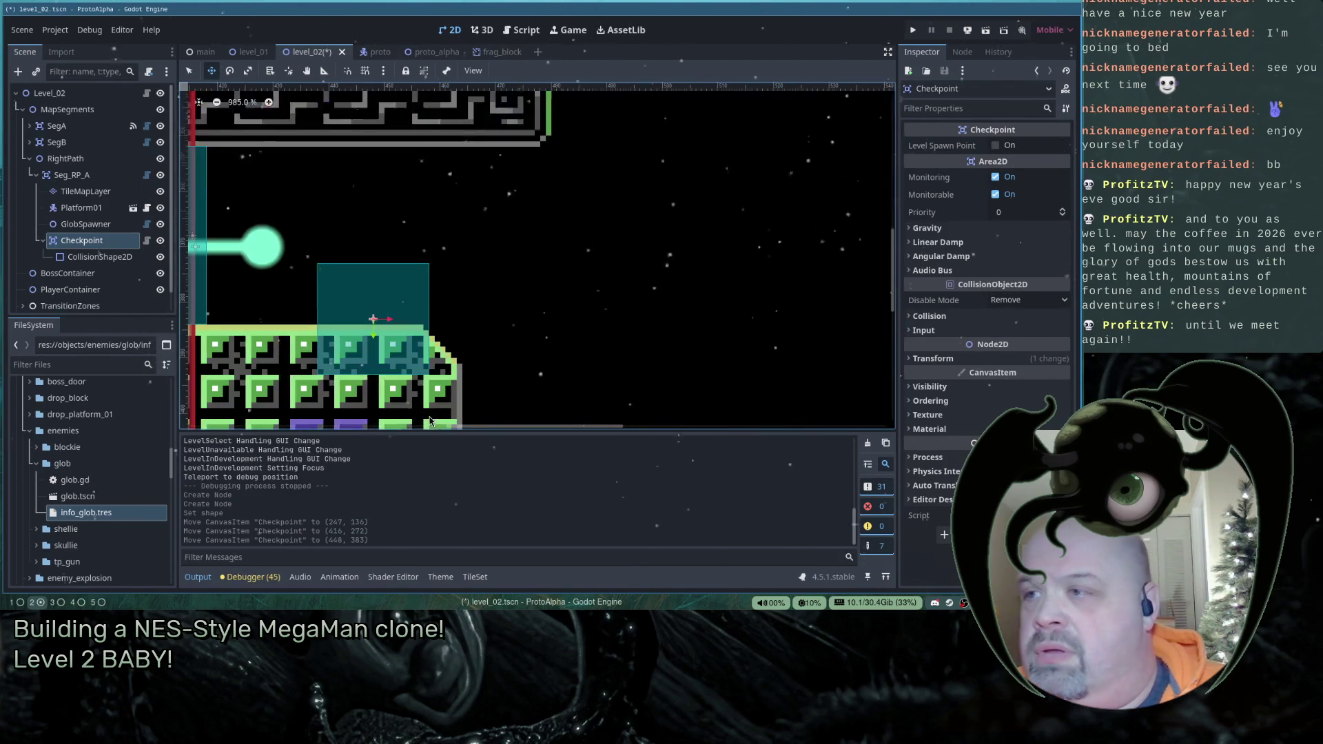
key(Down)
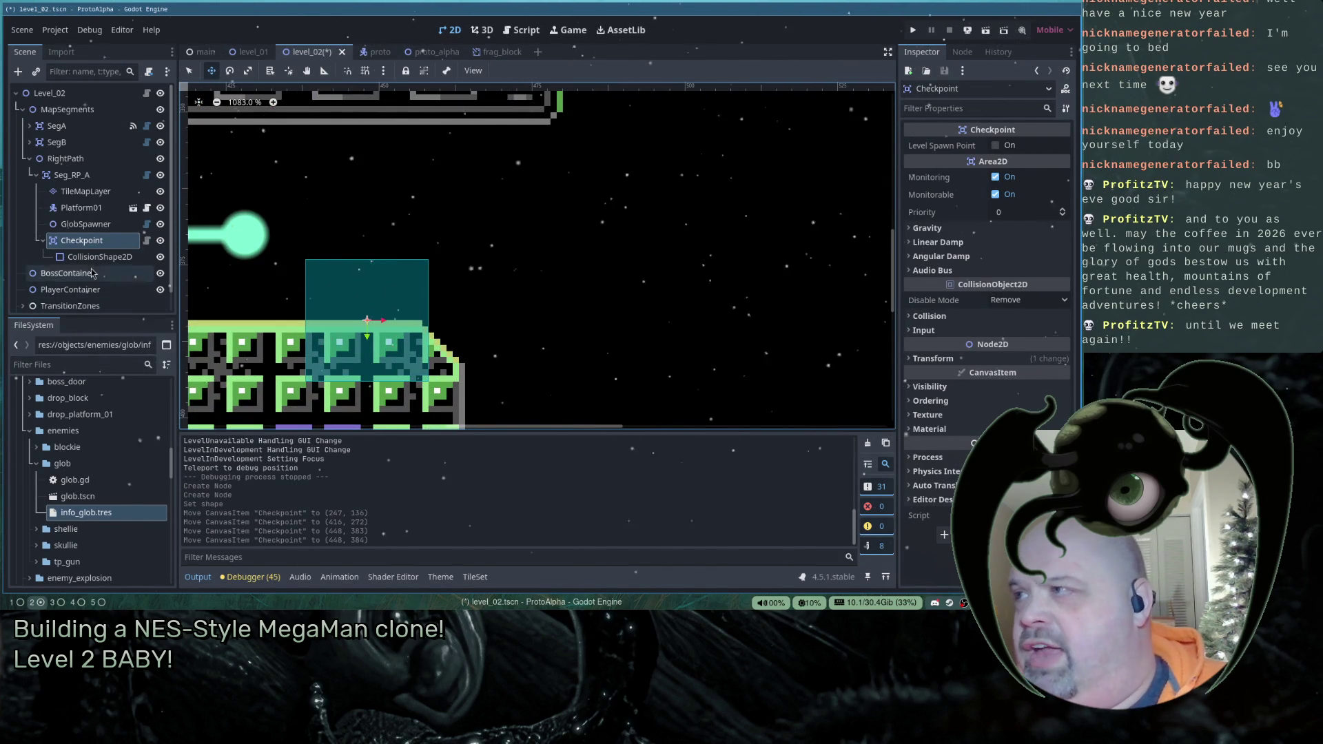
- Resize the rectangle collision shape into a tall, wider box resting on the platform
click(79, 261)
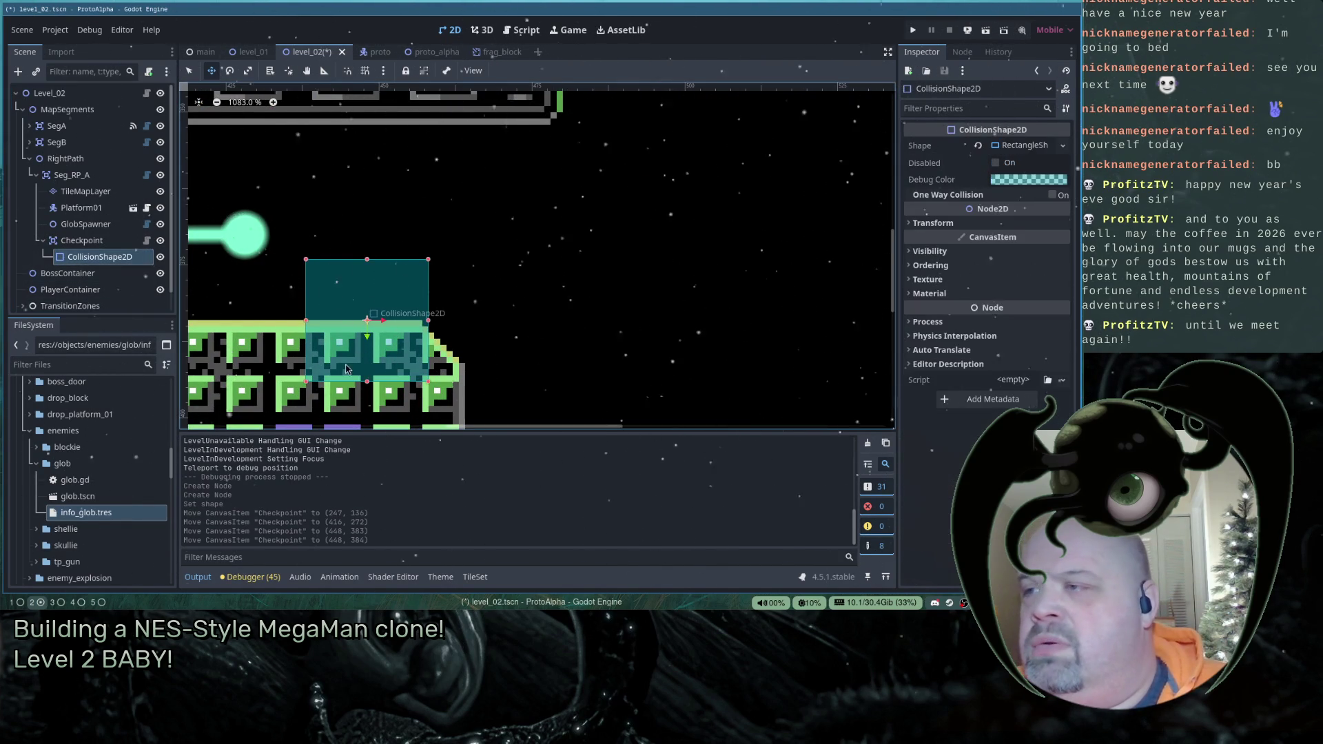
mouse_move(367, 382)
mouse_down()
mouse_move(368, 303)
mouse_move(367, 321)
mouse_up()
drag(367, 263, 367, 124)
scroll(384, 228, down, 2)
scroll(384, 227, down, 3)
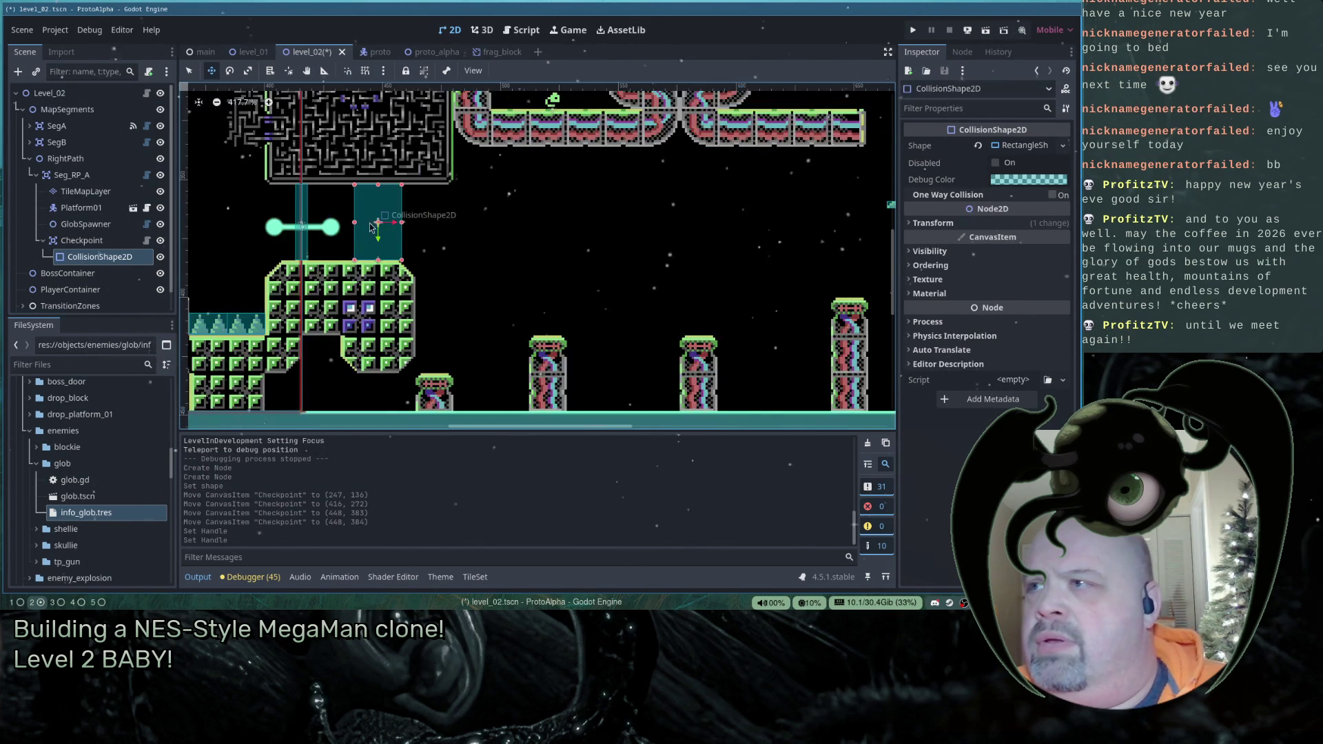
drag(355, 223, 310, 226)
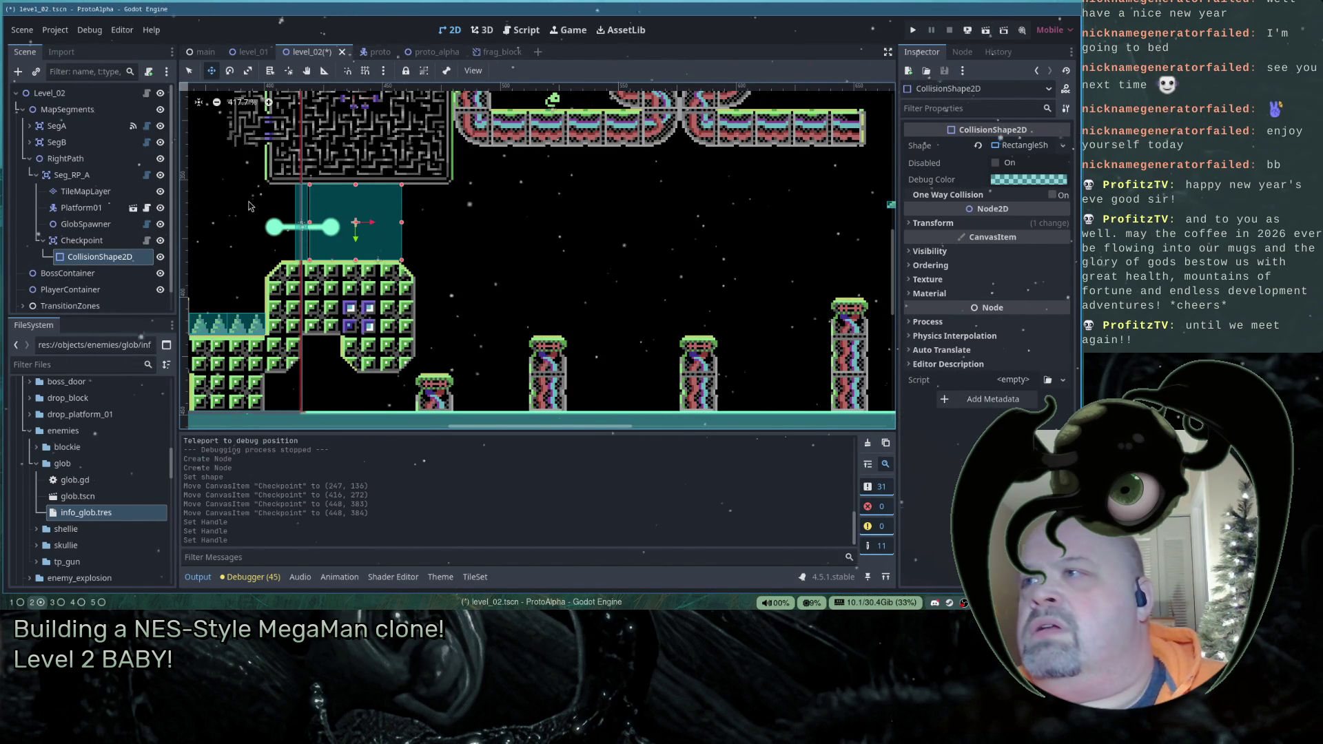
- Set the Checkpoint's collision mask to layer 2 and remove it from collision layer 1
click(82, 241)
click(906, 318)
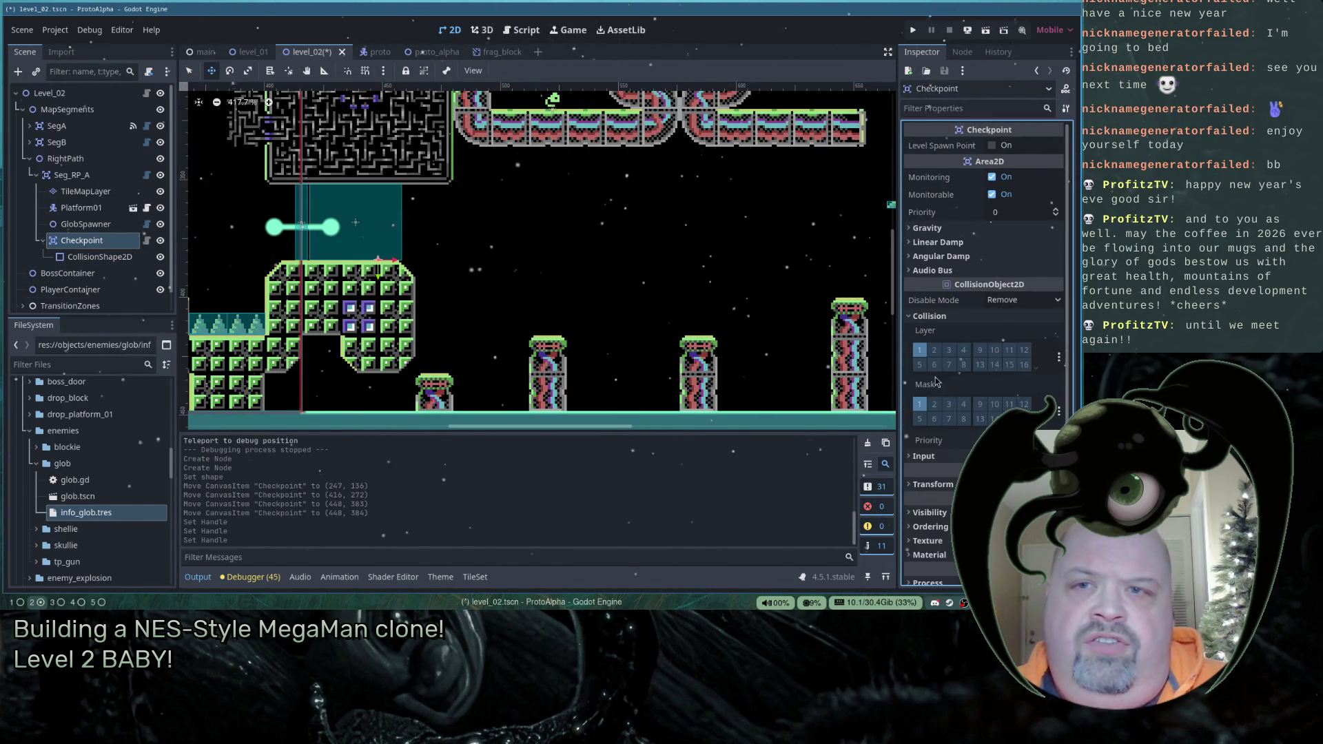
click(935, 405)
click(919, 350)
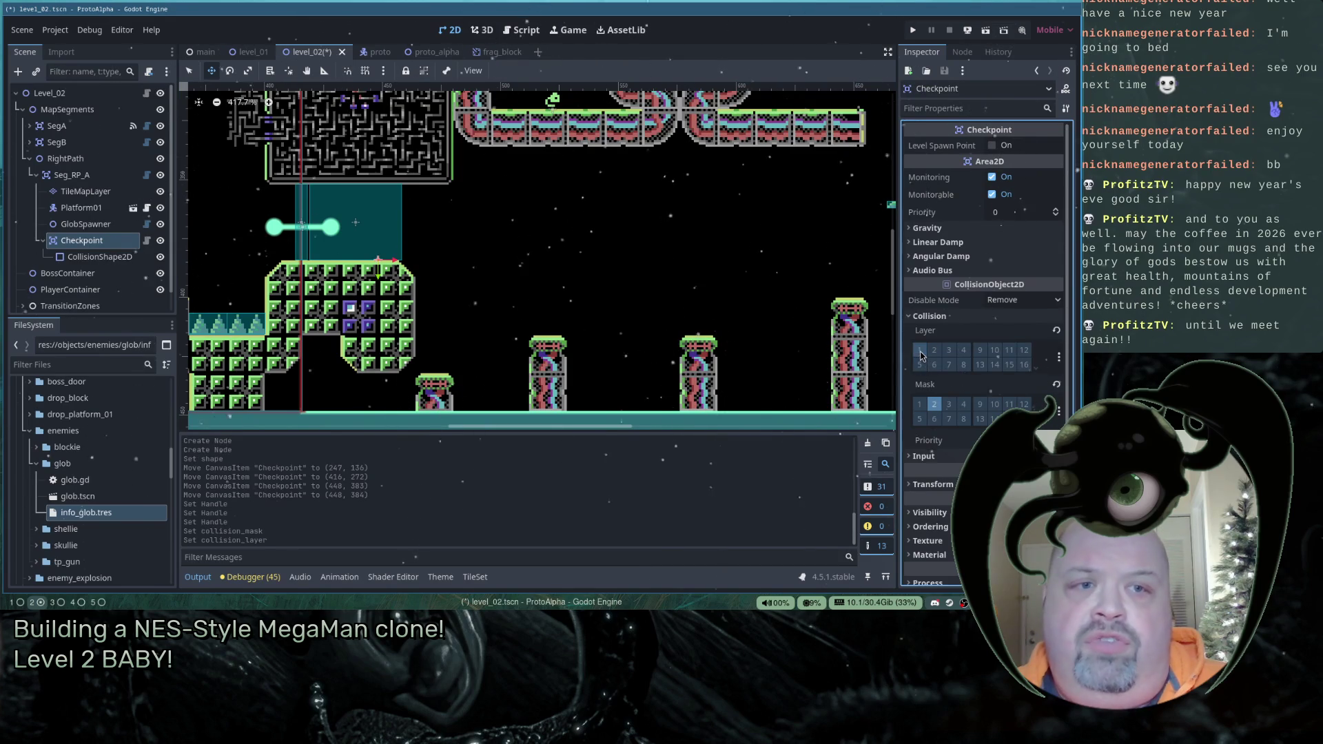
- Save the Level_02 scene and zoom out to show more of the level
key(ctrl+s)
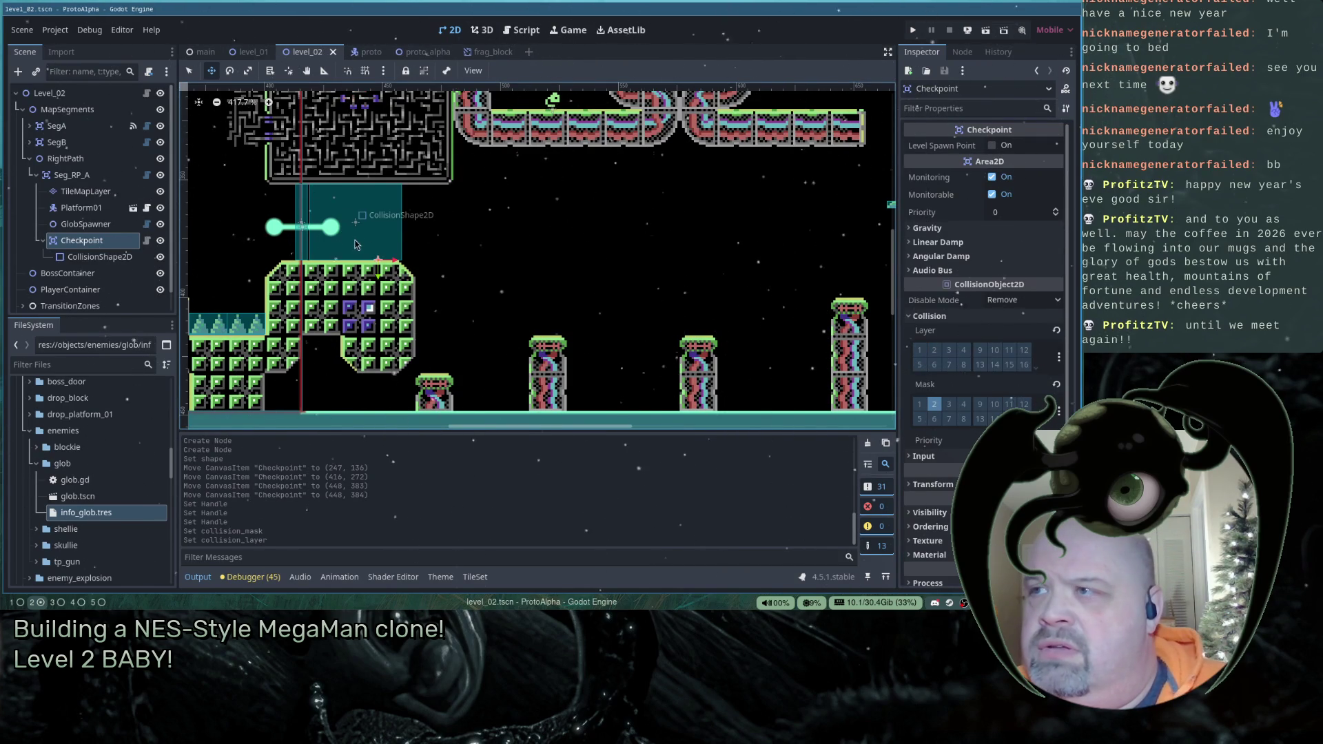
scroll(562, 292, down, 4)
mouse_move(586, 246)
mouse_down()
mouse_move(494, 329)
mouse_move(460, 337)
mouse_up()
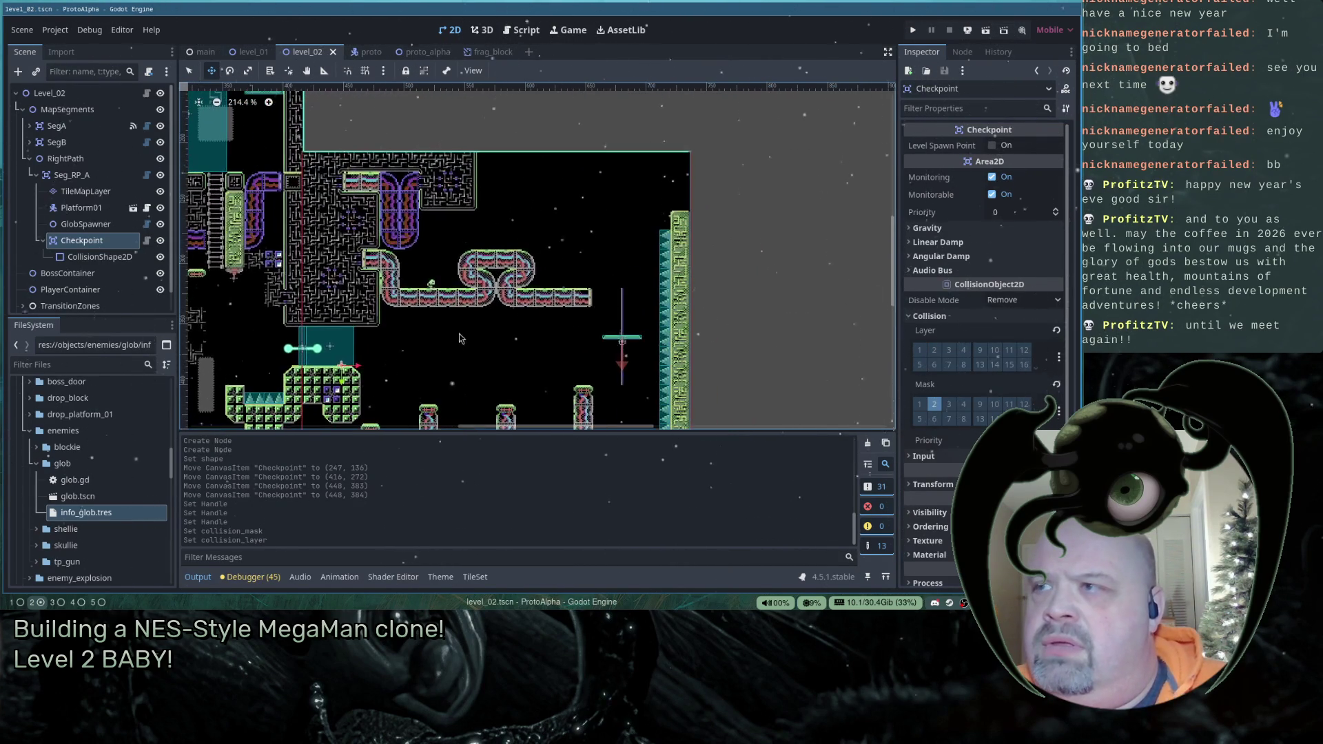
- Run the project and start Level 2 from level select, confirming Play on the unfinished level
click(913, 30)
key(Return)
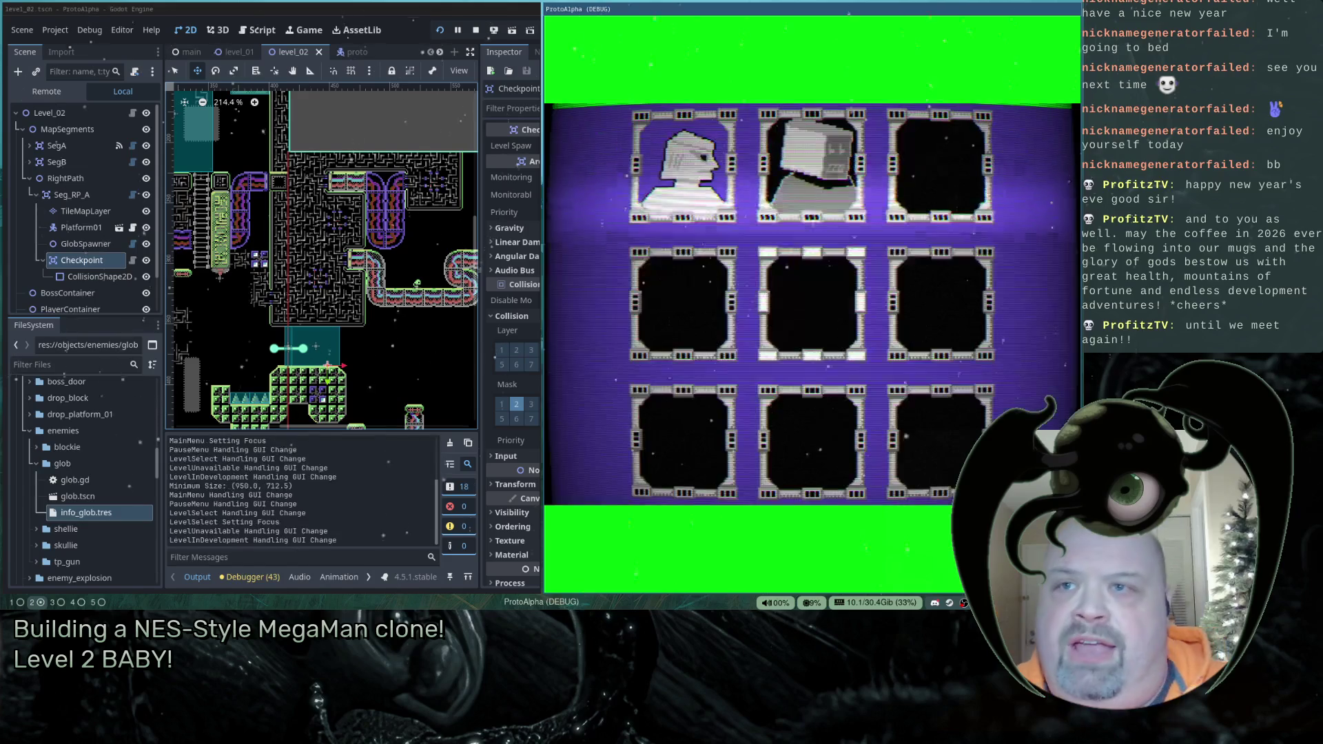
key(Right)
key(Return)
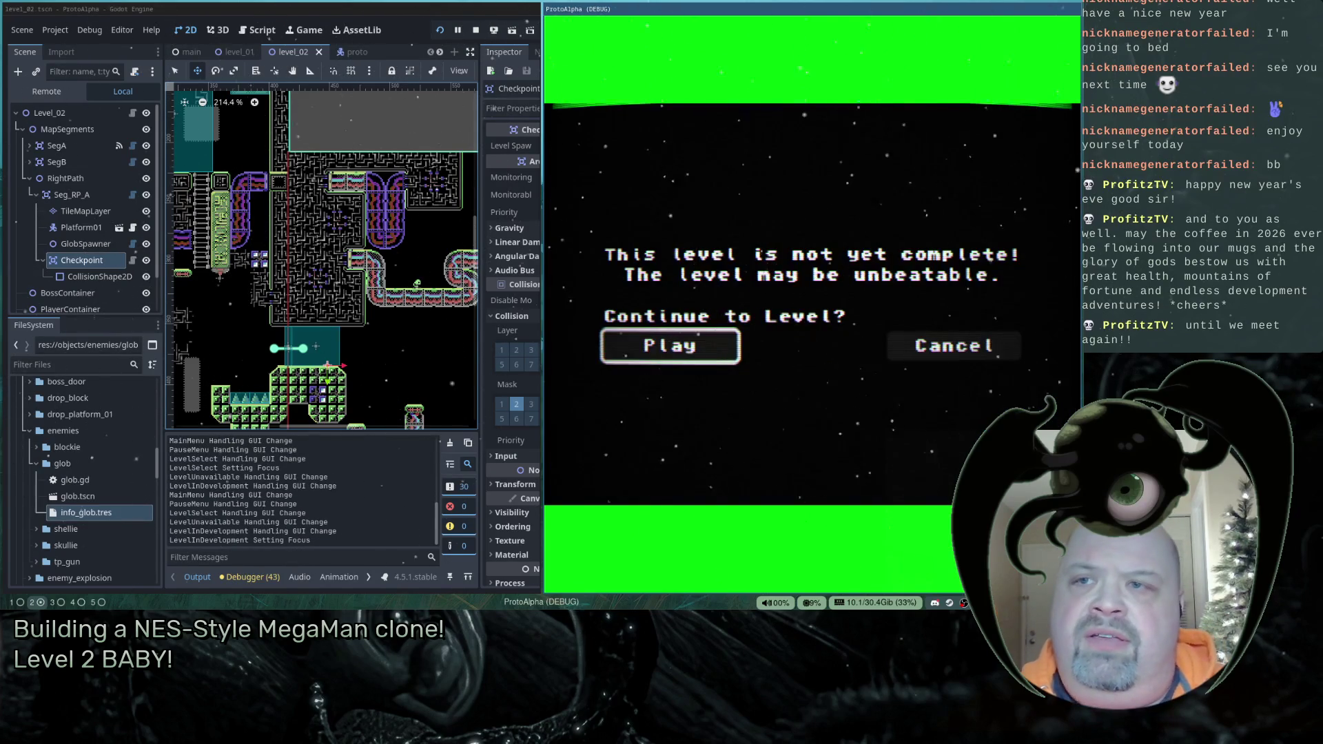
key(Return)
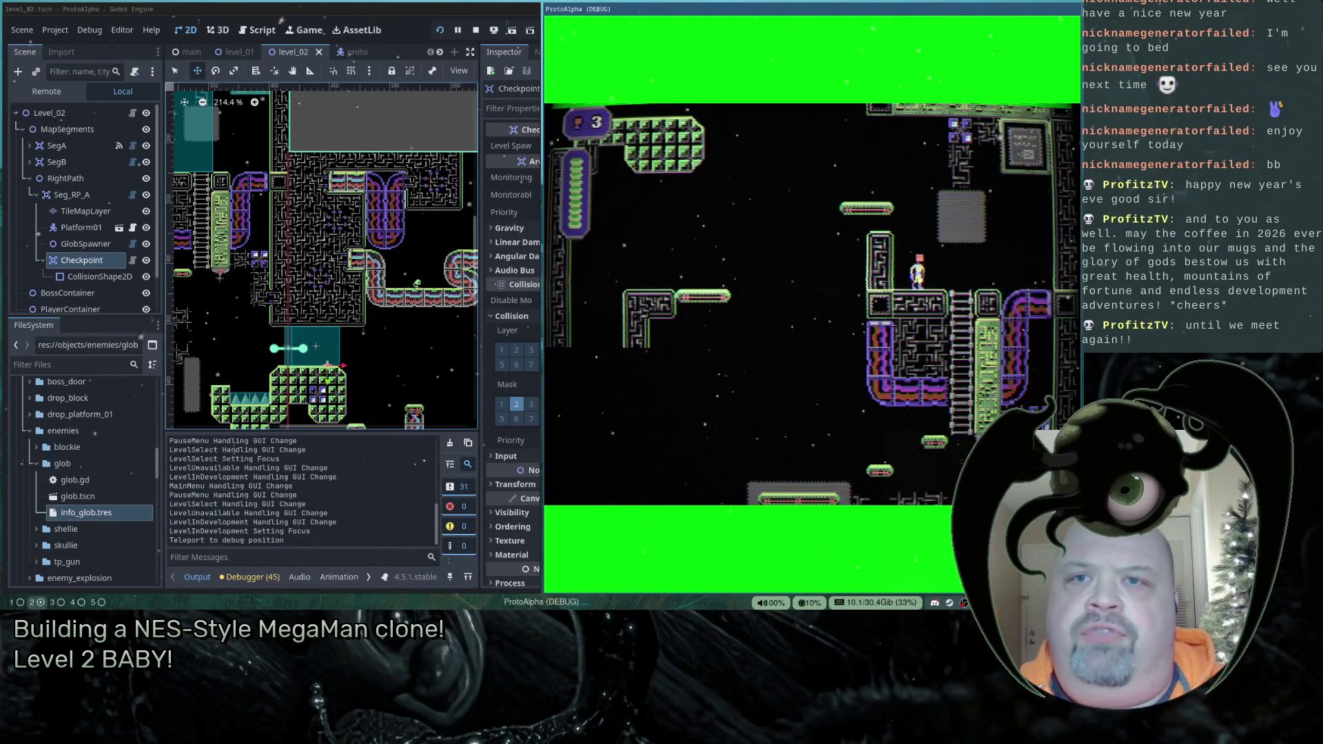
- Climb down the ladder, jump across the pillars, and reach the pipe and loop top
key(Down)
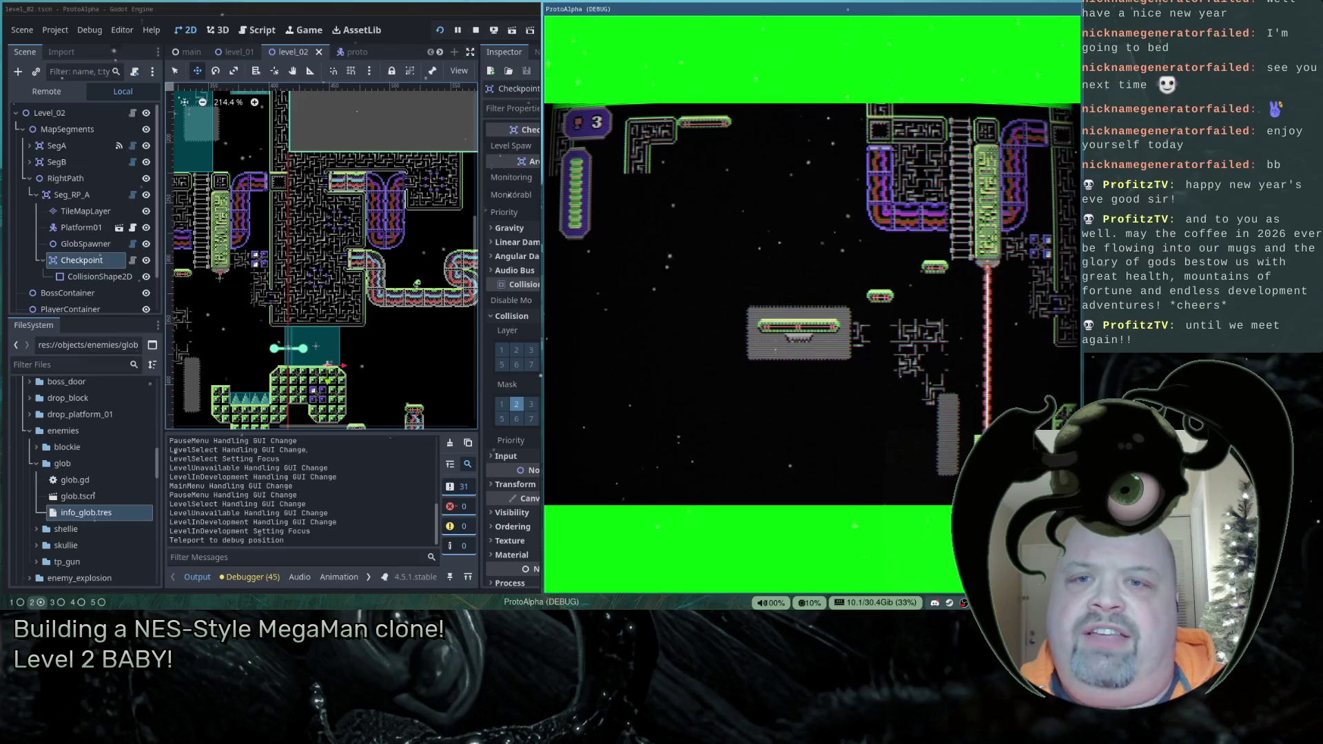
key(Right)
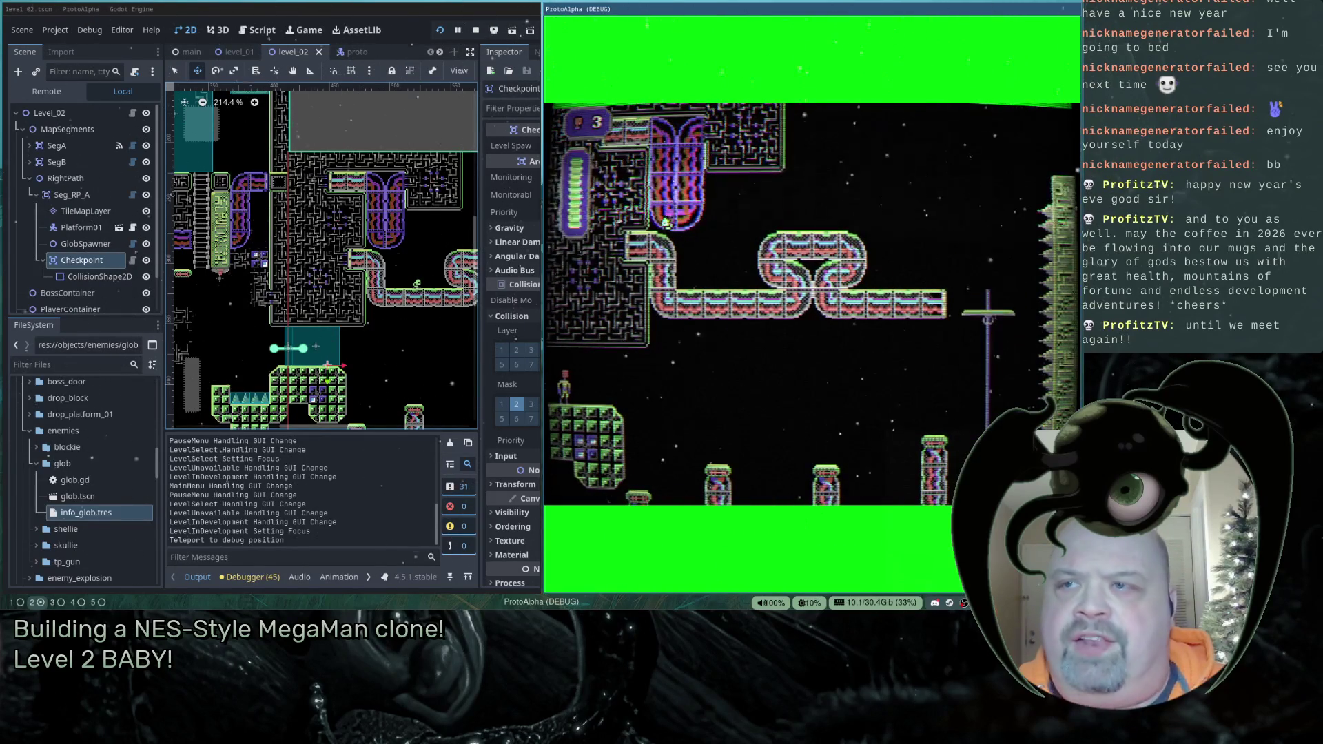
key(Right)
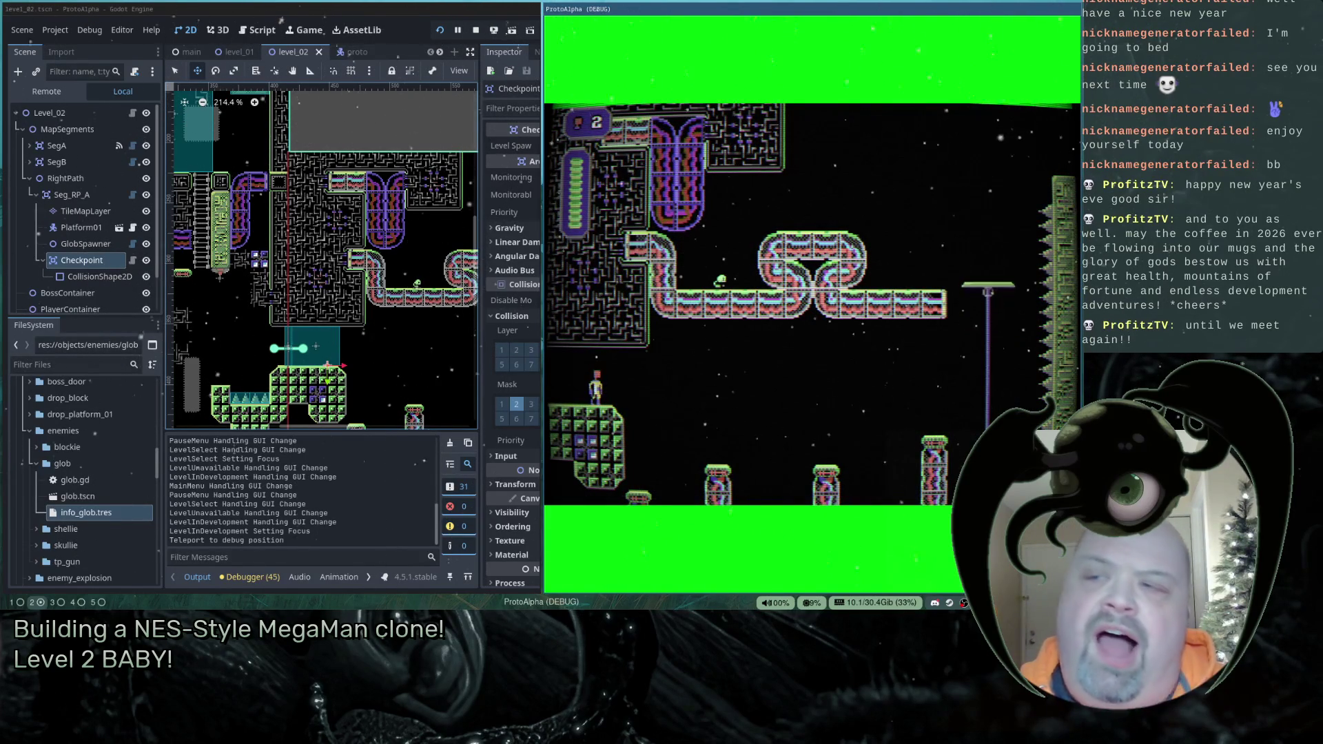
key(Right)
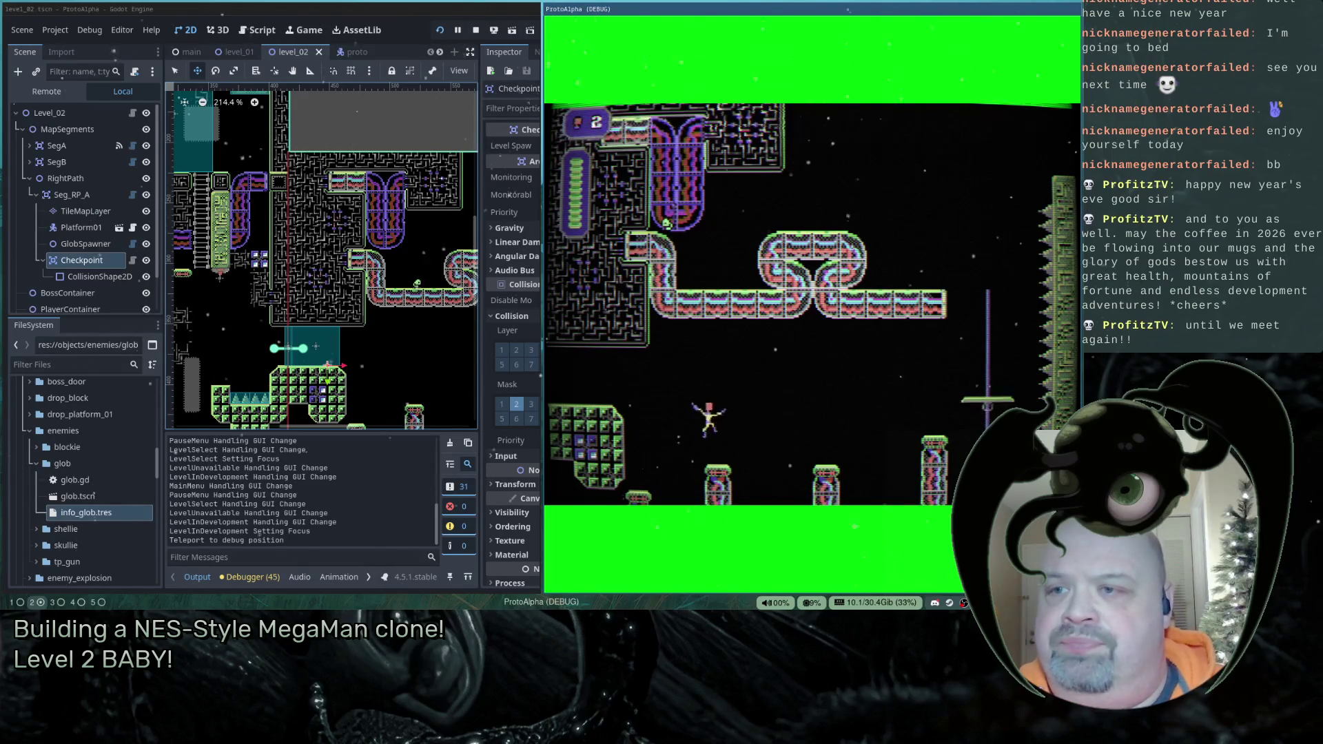
key(Right)
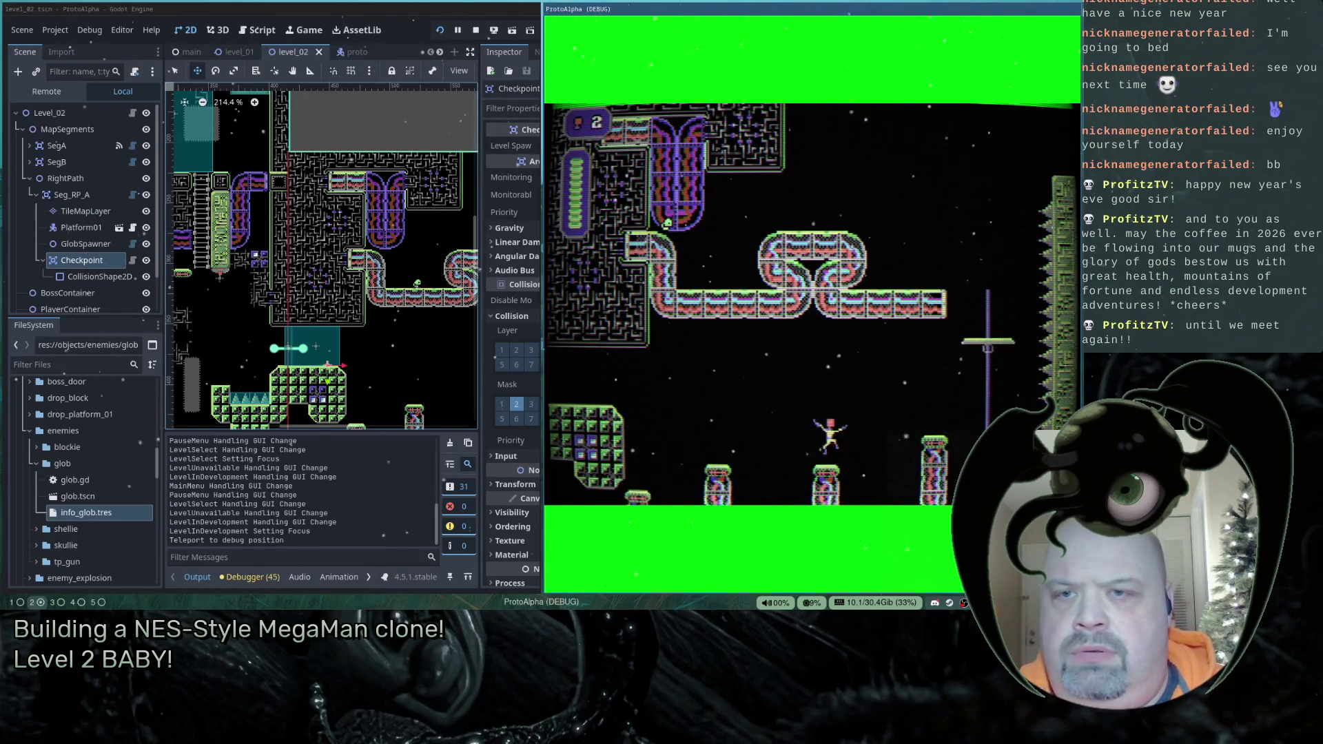
key(Right)
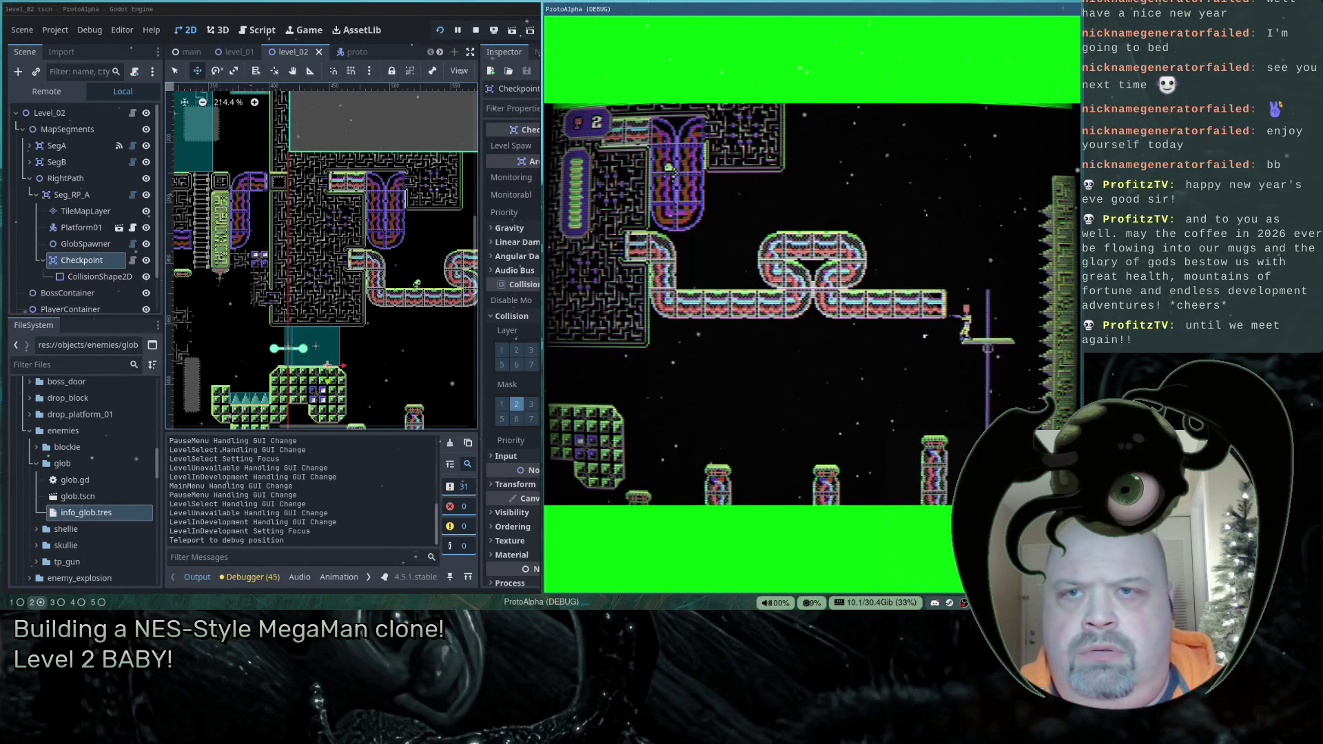
key(space)
key(Left)
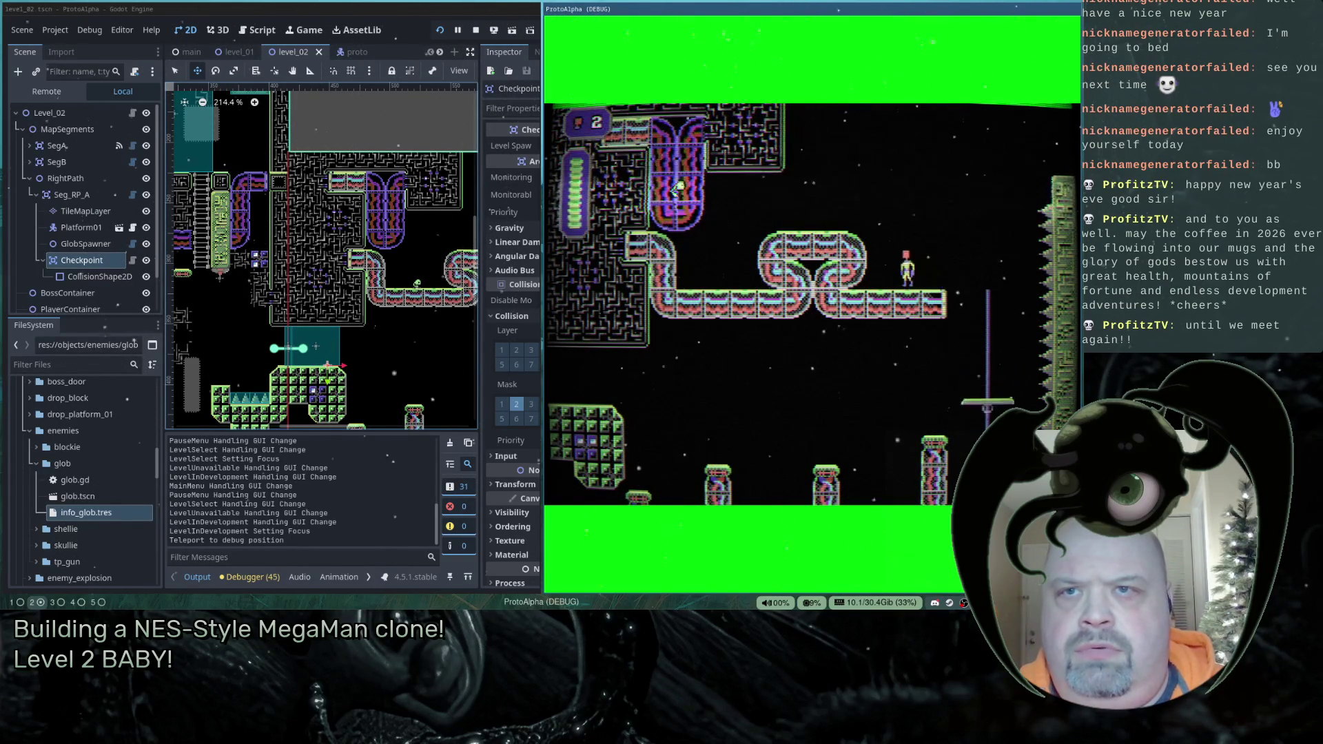
key(space)
key(Left)
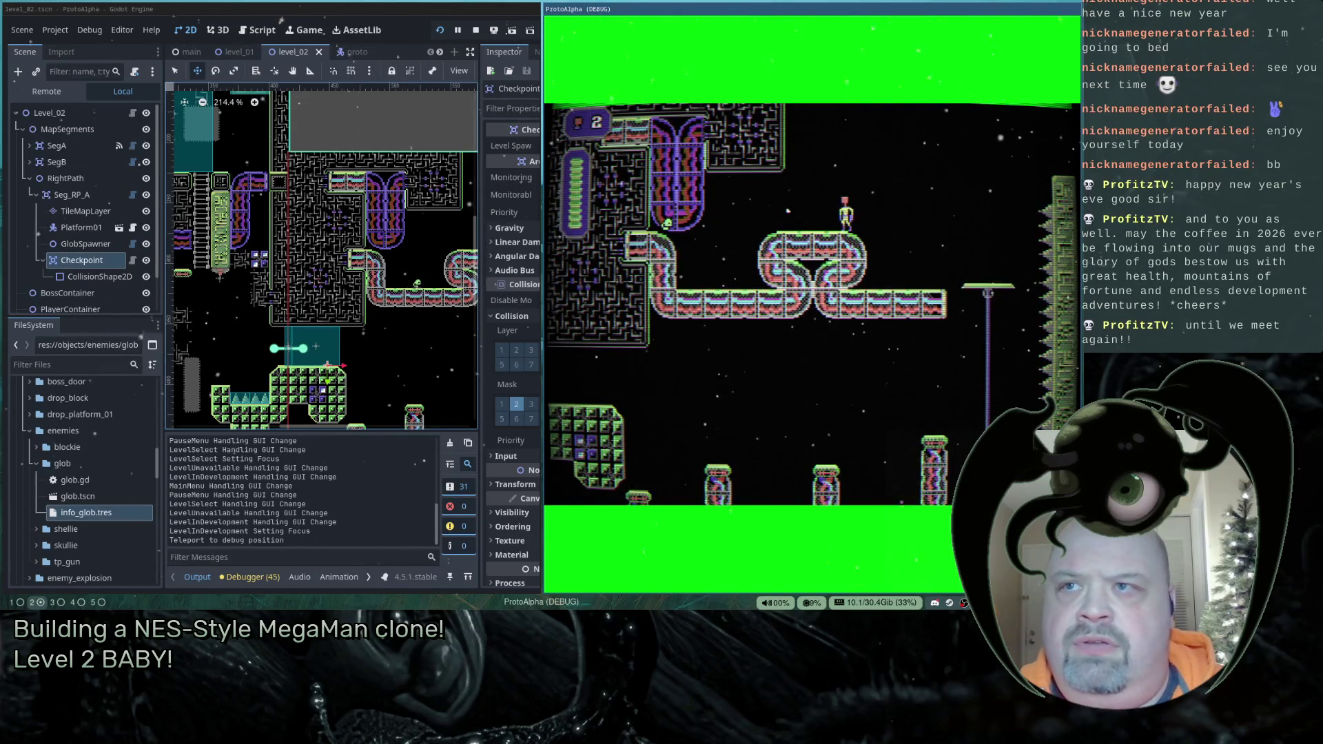
- Shoot the enemies, collect the pickup, cross the loop, and pause the game
key(x)
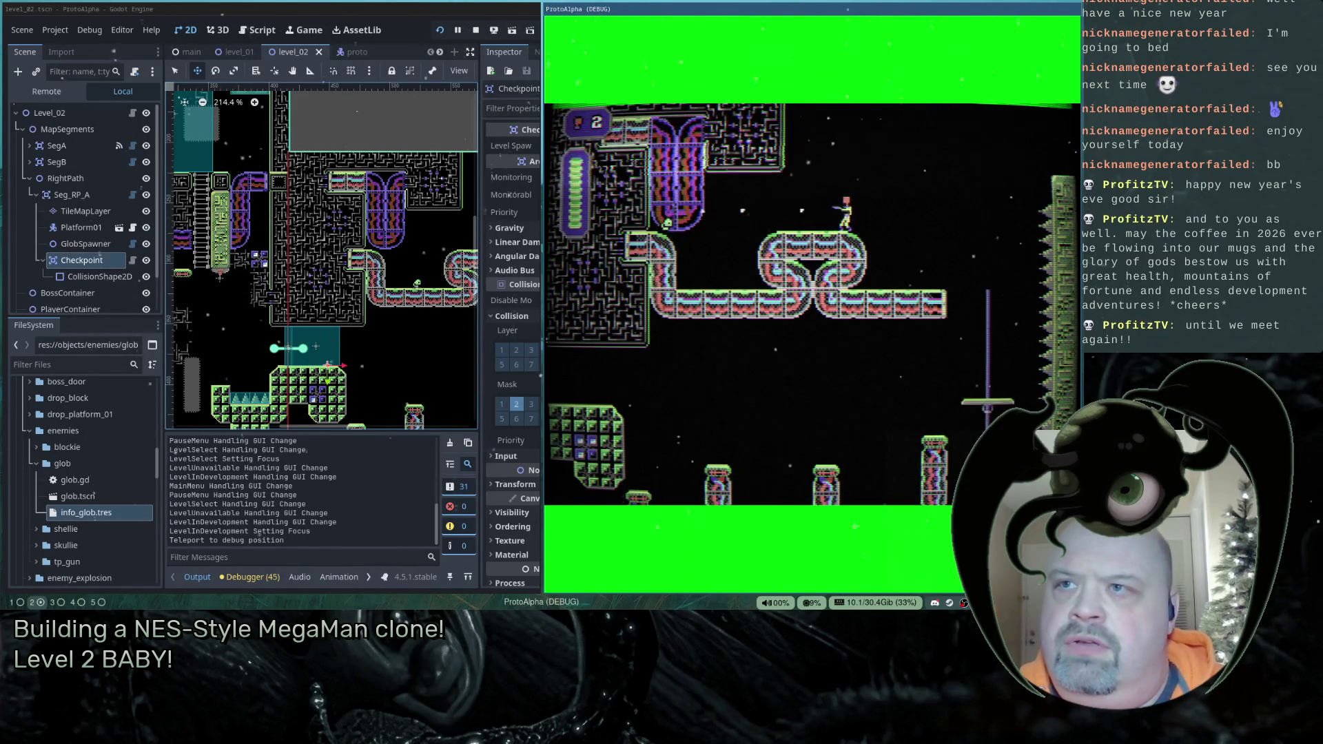
key(x)
key(x)
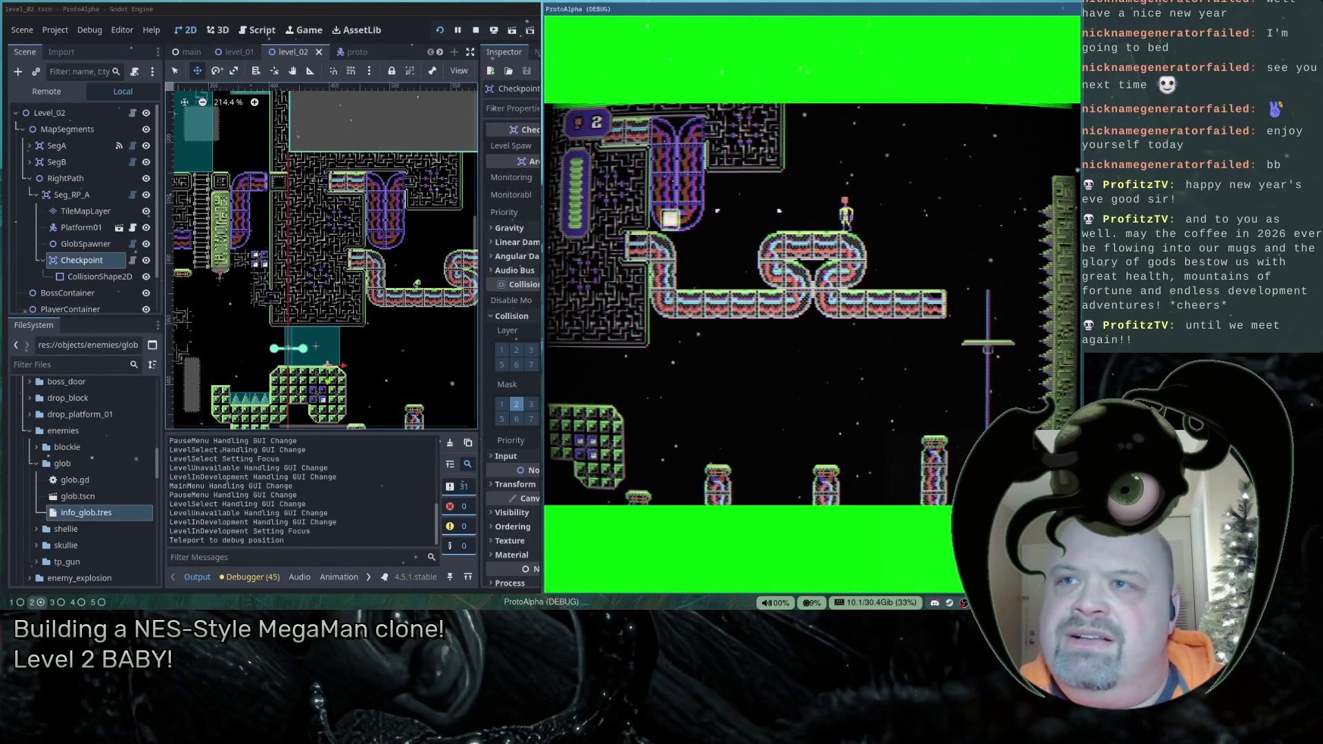
key(Left)
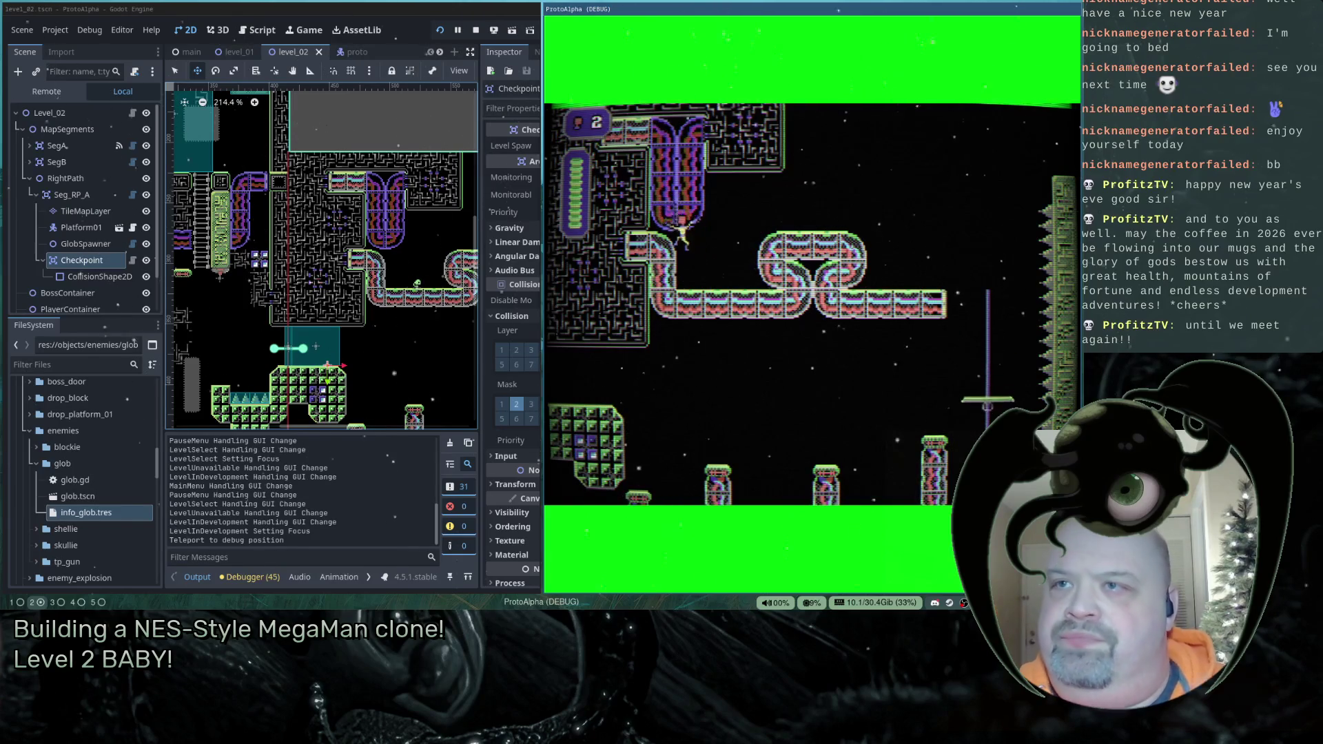
key(Right)
key(z)
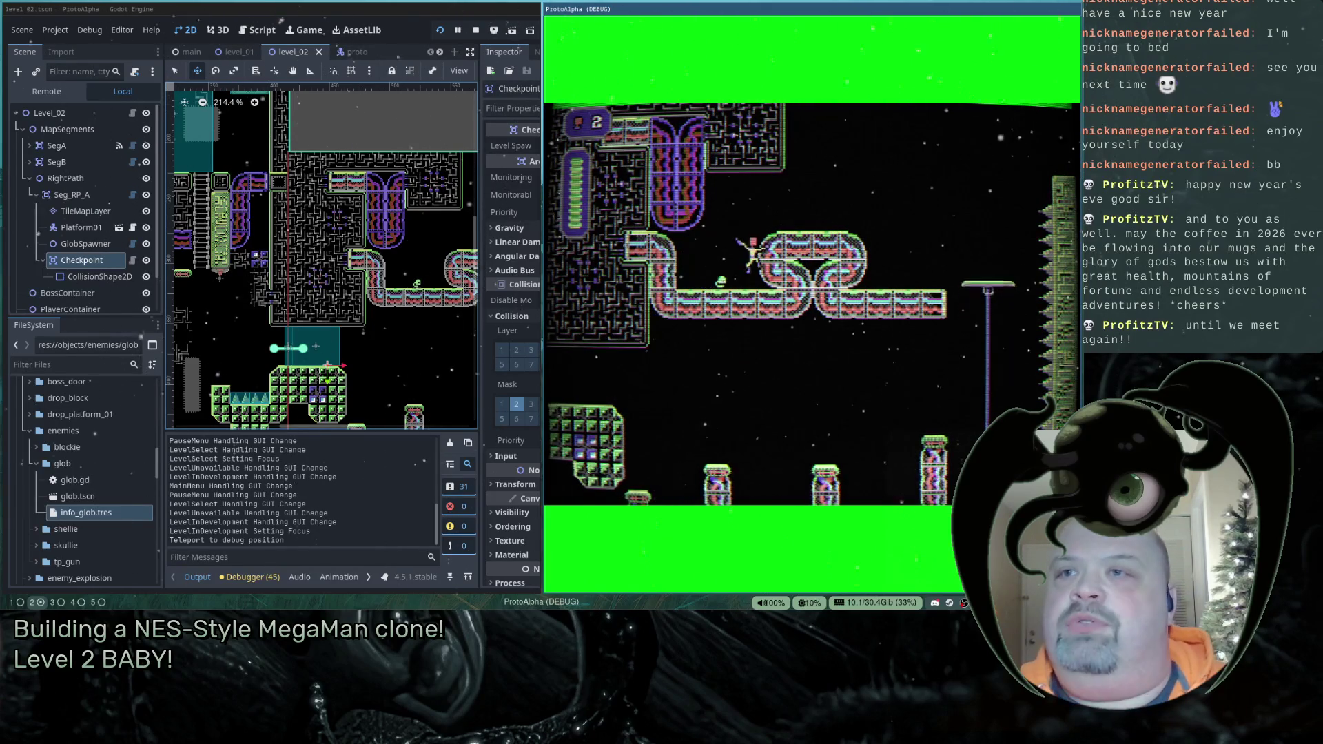
key(Right)
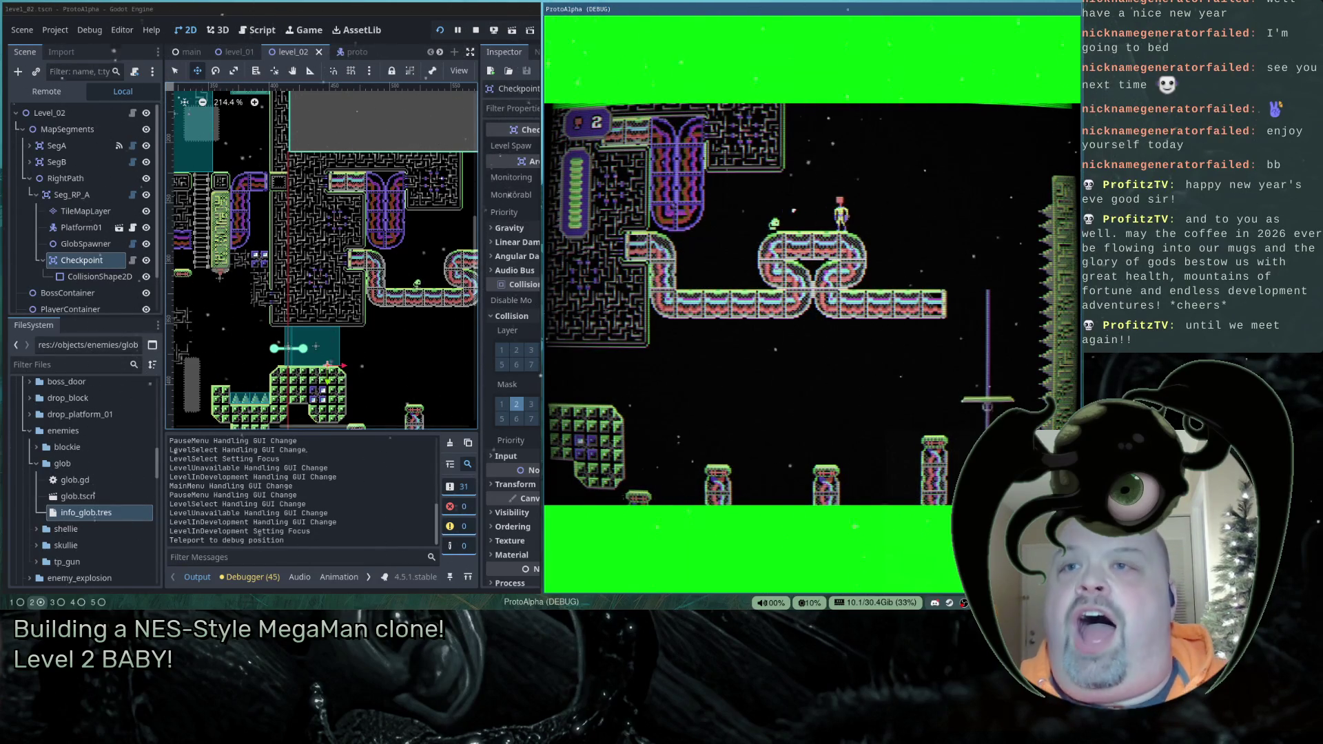
key(Left)
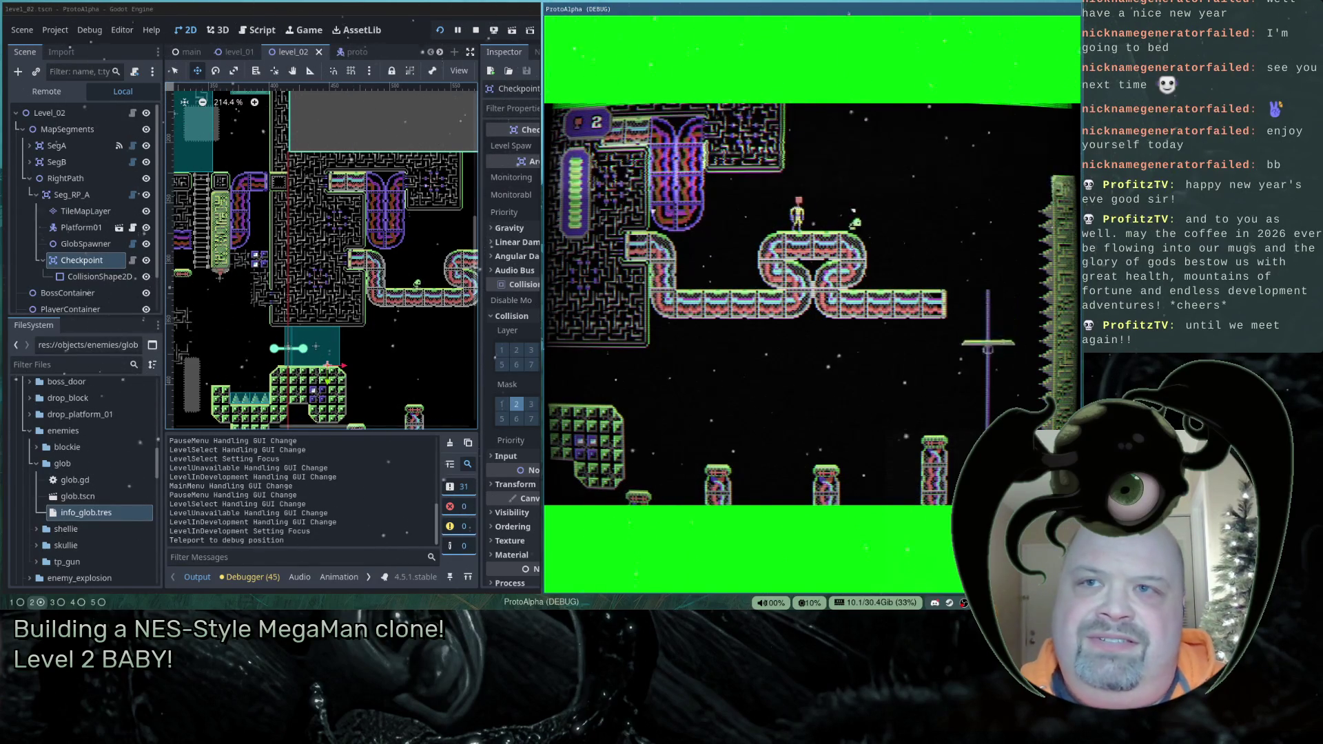
key(Right)
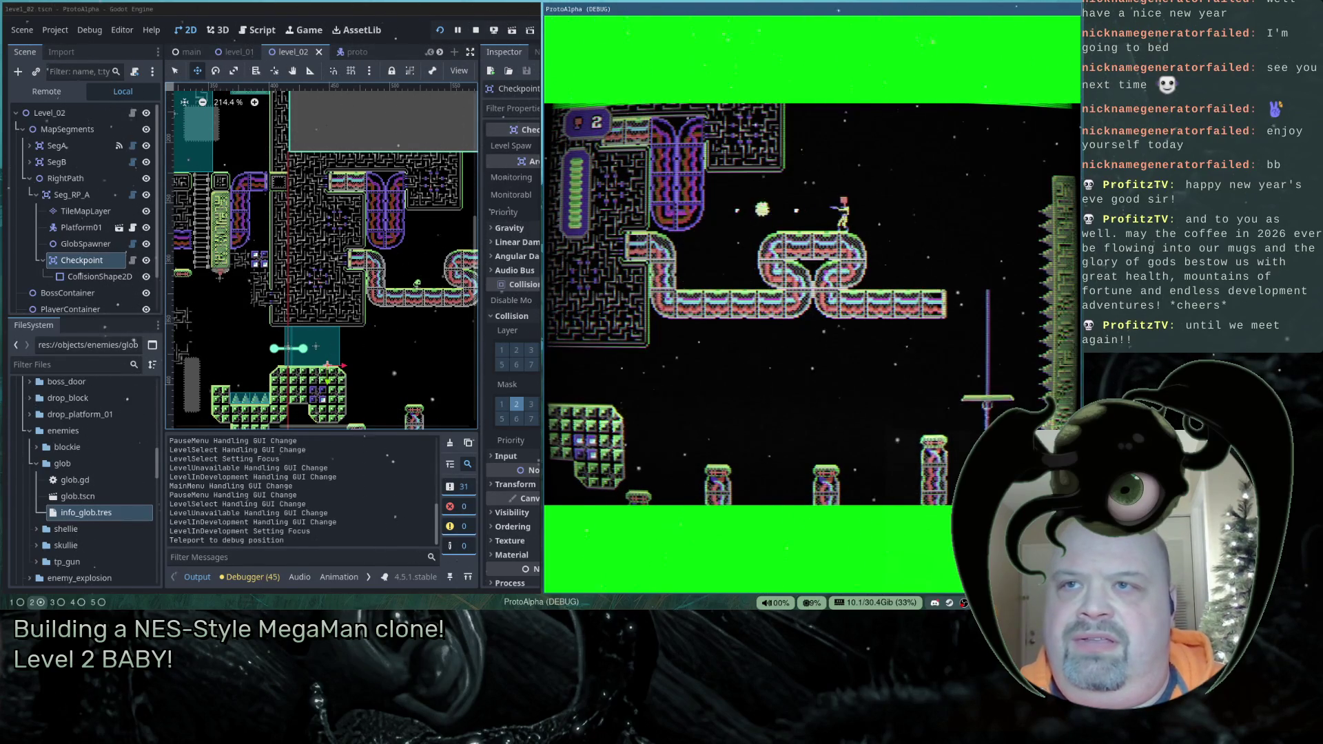
key(Escape)
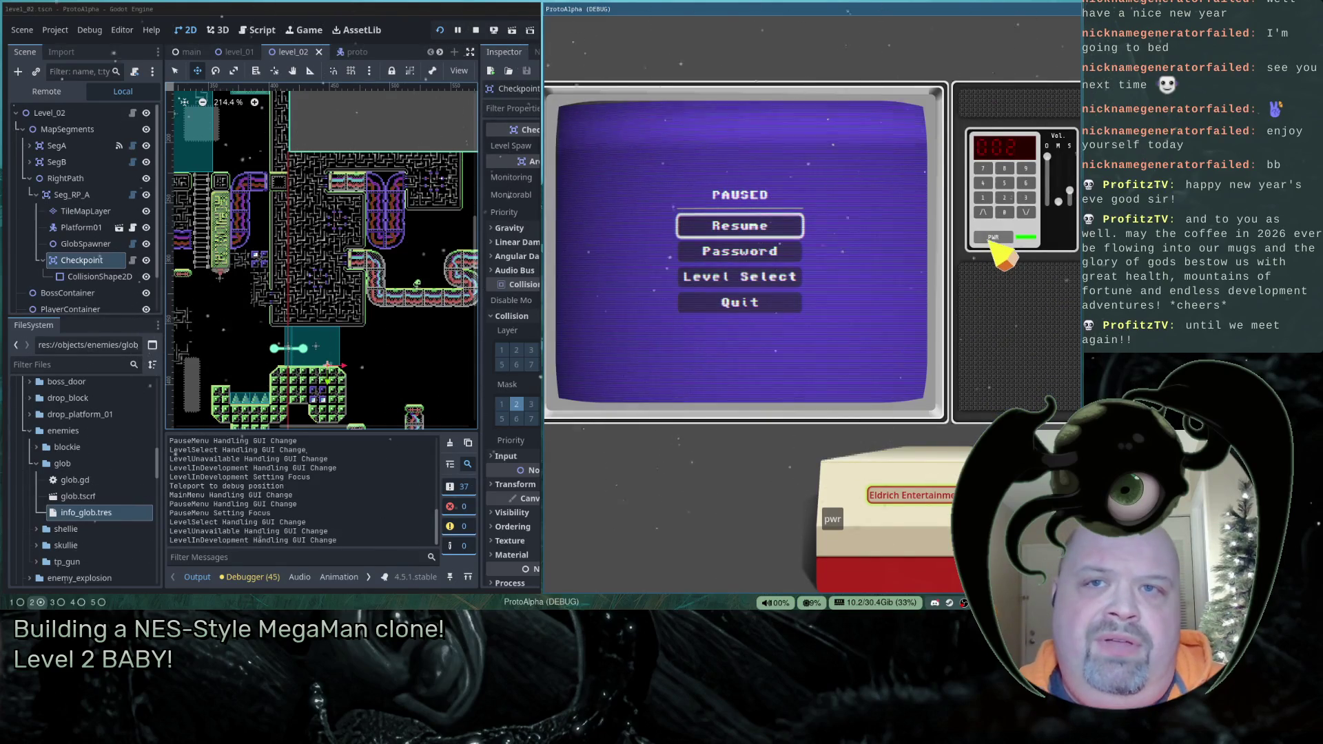
- Quit the game with the remote's PWR button and zoom out the level_02 viewport
click(991, 242)
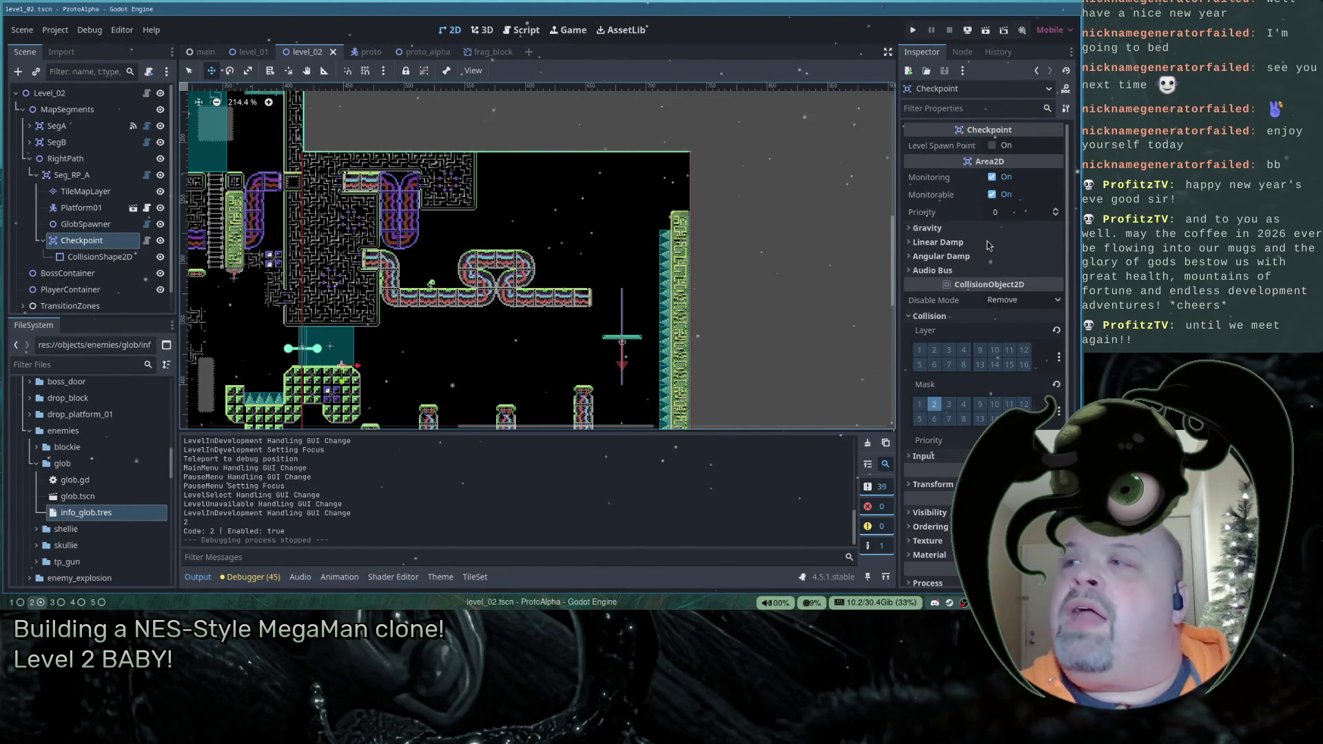
scroll(466, 294, down, 3)
scroll(263, 316, down, 2)
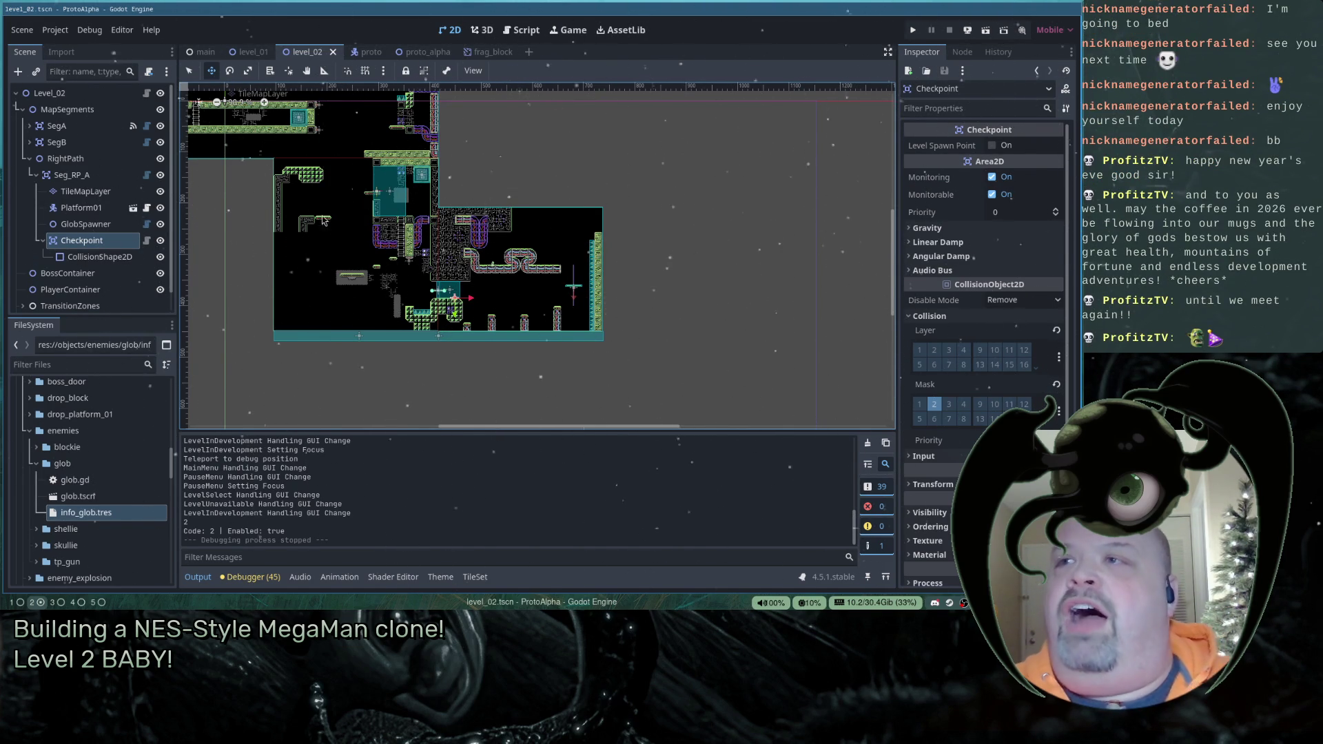
mouse_move(280, 228)
mouse_down()
mouse_move(429, 287)
mouse_move(406, 263)
mouse_up()
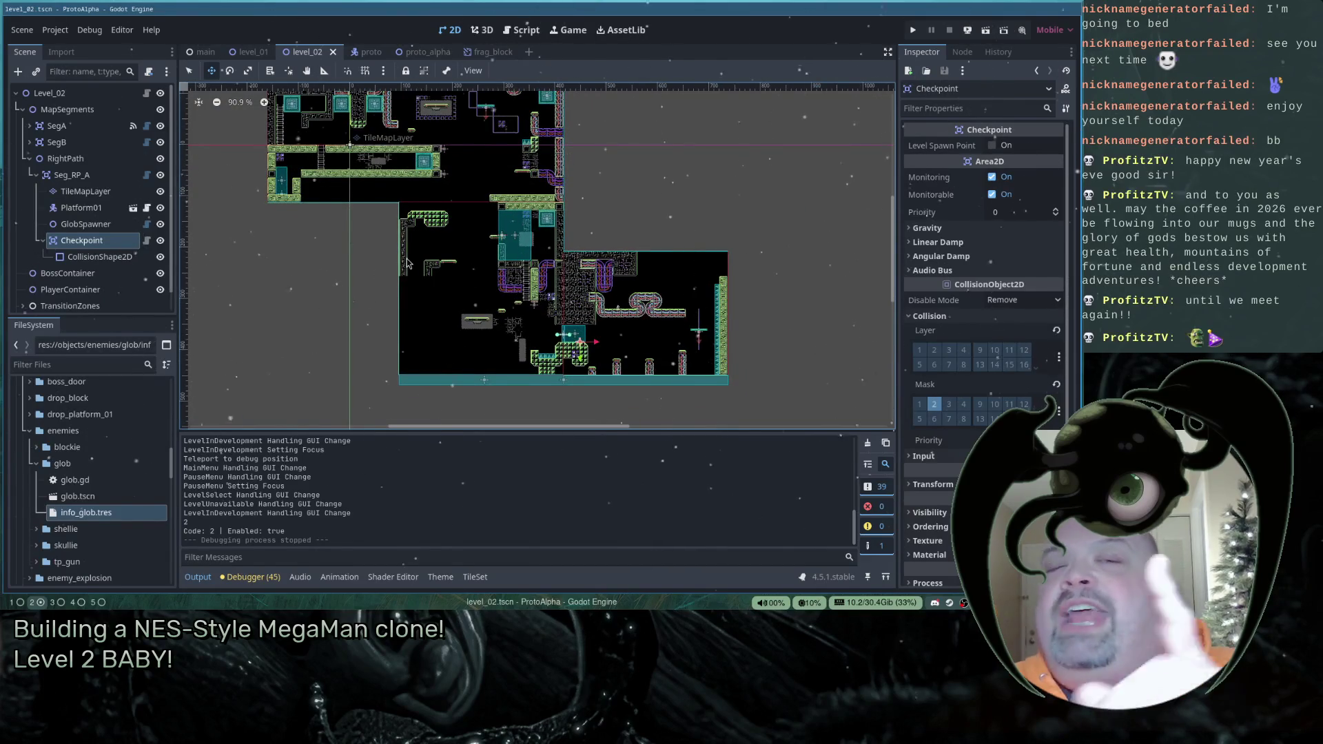